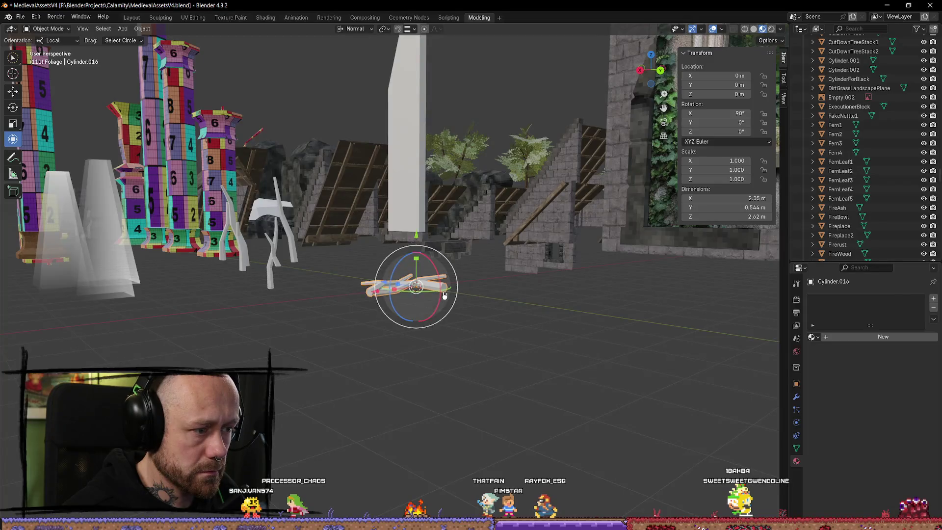
# Step: Nudge the stick object along its local X axis and set its origin to its geometry
pyautogui.moveTo(496, 319)
pyautogui.mouseDown()
pyautogui.moveTo(353, 383)
pyautogui.moveTo(383, 271)
pyautogui.mouseUp()
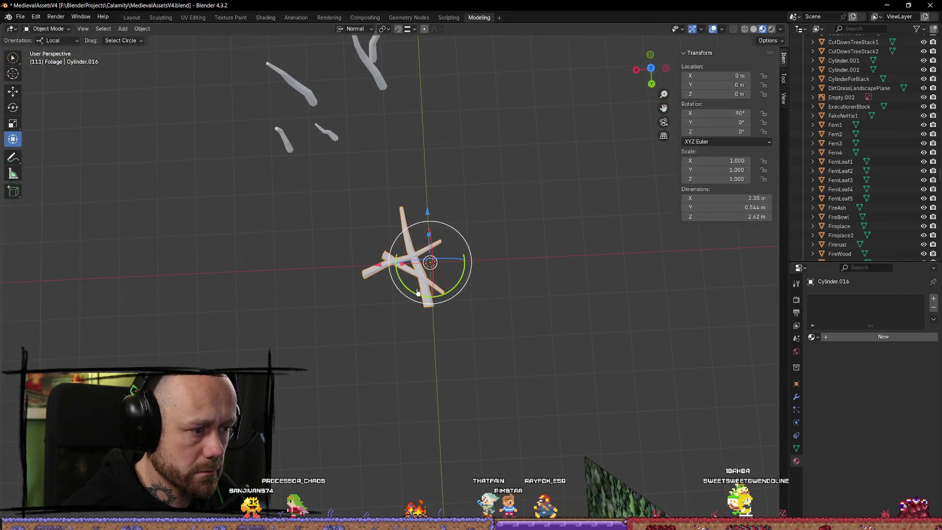
pyautogui.press('g')
pyautogui.press('x')
pyautogui.click(401, 268)
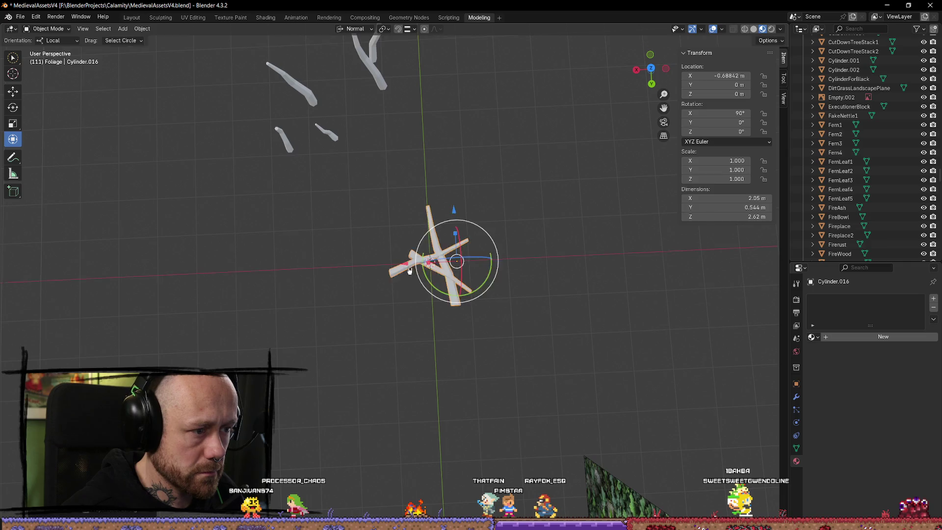
pyautogui.rightClick(434, 271)
pyautogui.moveTo(434, 271)
pyautogui.click(497, 280)
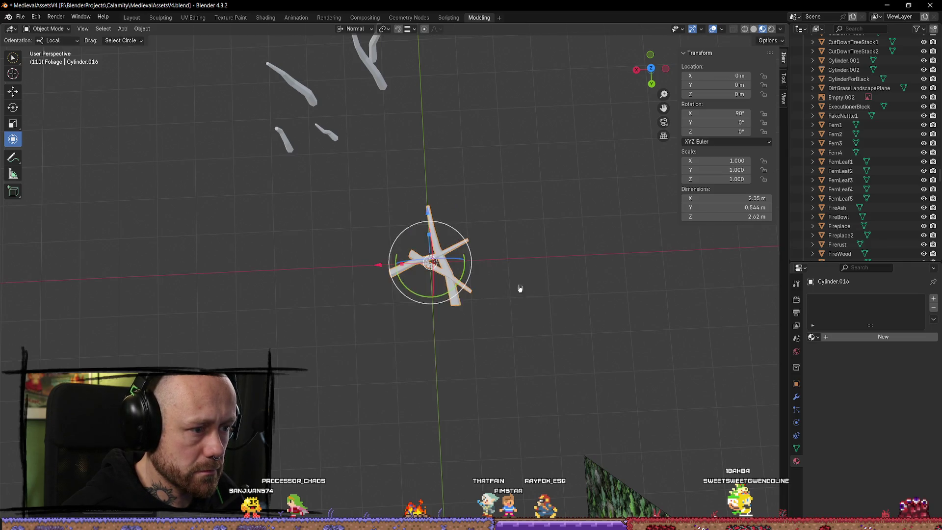
# Step: Exit Local View and orbit around the crossed sticks within the whole scene
pyautogui.press('KP_Divide')
pyautogui.moveTo(439, 275)
pyautogui.mouseDown()
pyautogui.moveTo(464, 263)
pyautogui.moveTo(450, 257)
pyautogui.moveTo(441, 265)
pyautogui.moveTo(453, 253)
pyautogui.mouseUp()
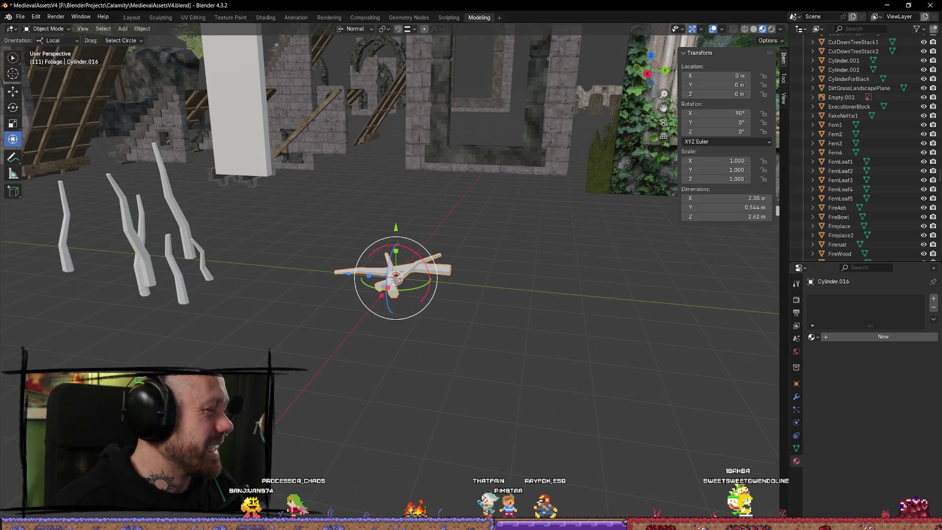
pyautogui.moveTo(471, 383)
pyautogui.mouseDown()
pyautogui.moveTo(478, 334)
pyautogui.moveTo(483, 345)
pyautogui.moveTo(432, 319)
pyautogui.moveTo(344, 383)
pyautogui.moveTo(413, 377)
pyautogui.moveTo(432, 403)
pyautogui.moveTo(466, 407)
pyautogui.moveTo(491, 378)
pyautogui.mouseUp()
pyautogui.click(483, 345)
pyautogui.hotkey('ctrl', 'z')
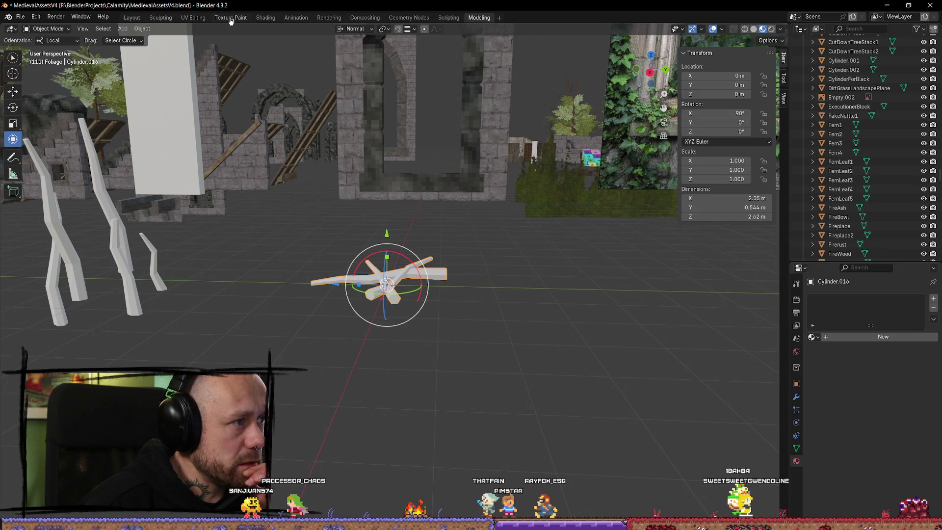
# Step: In the UV Editing workspace, frame the sticks and select their whole mesh in Edit Mode
pyautogui.click(193, 17)
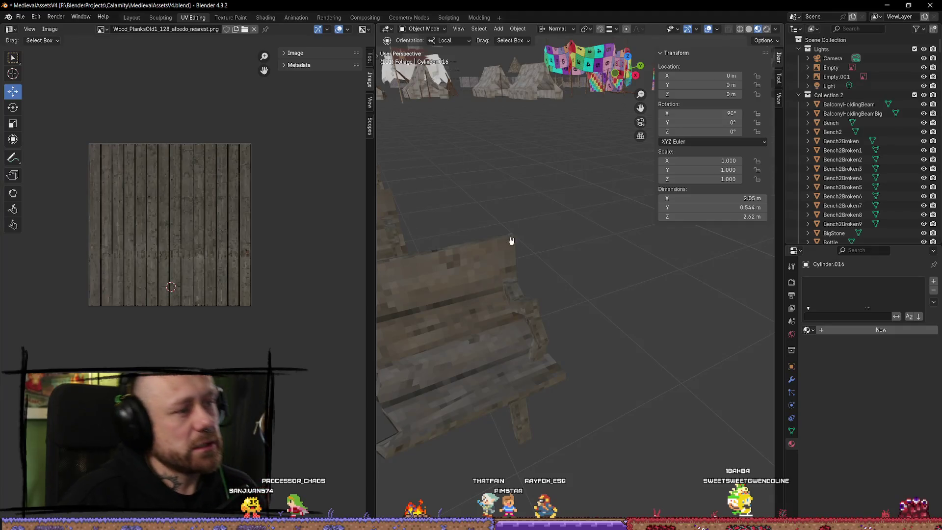
pyautogui.scroll(-5, 511, 240)
pyautogui.press('KP_Decimal')
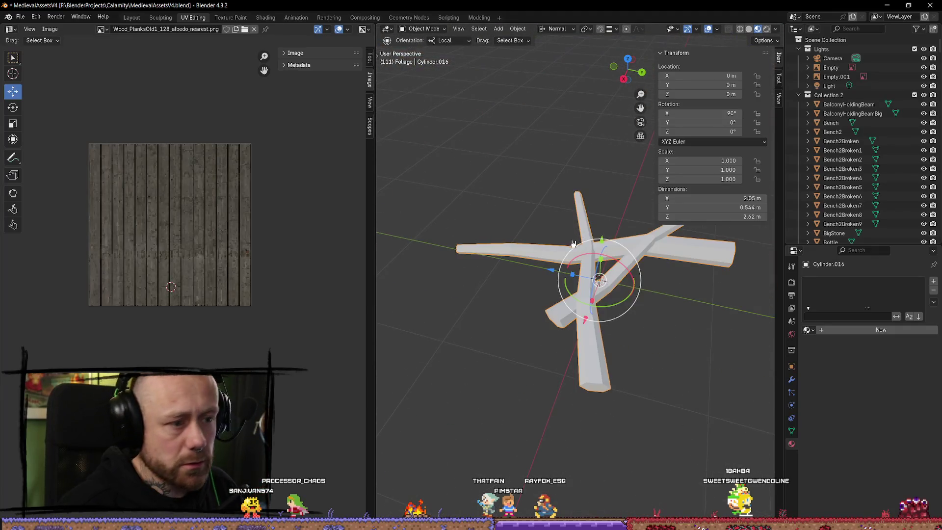
pyautogui.press('Tab')
pyautogui.press('a')
pyautogui.scroll(-2, 284, 269)
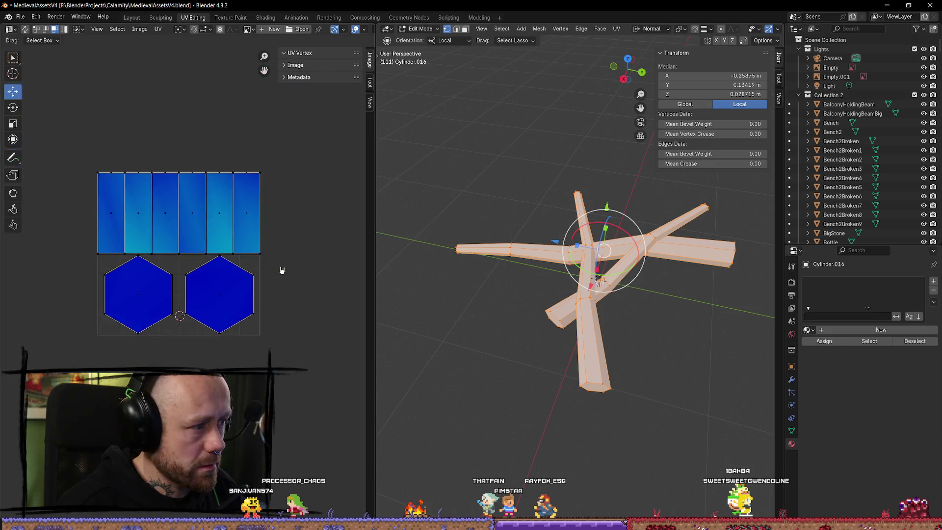
pyautogui.scroll(3, 612, 314)
pyautogui.scroll(-3, 612, 314)
pyautogui.moveTo(612, 314); pyautogui.dragTo(646, 304)
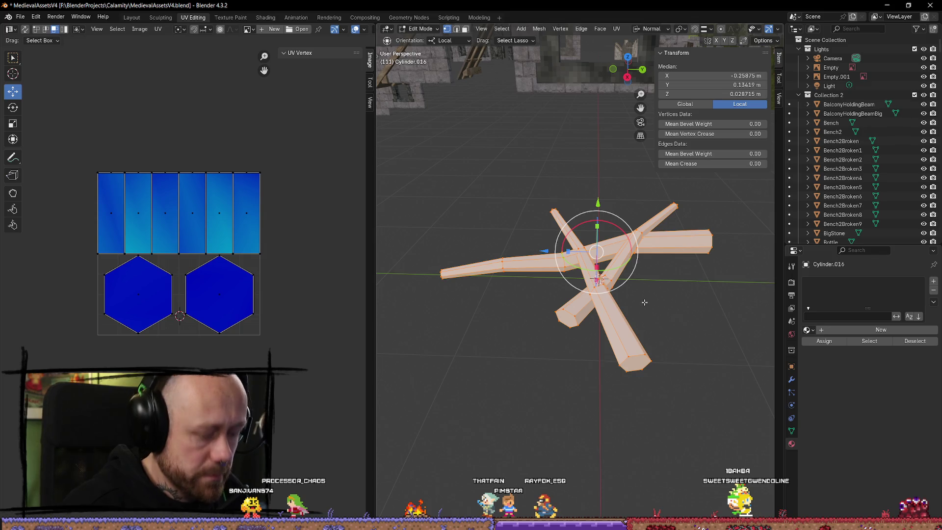
# Step: Smart UV Project the mesh at a 66° angle limit into tall vertical strip islands
pyautogui.press('u')
pyautogui.click(601, 300)
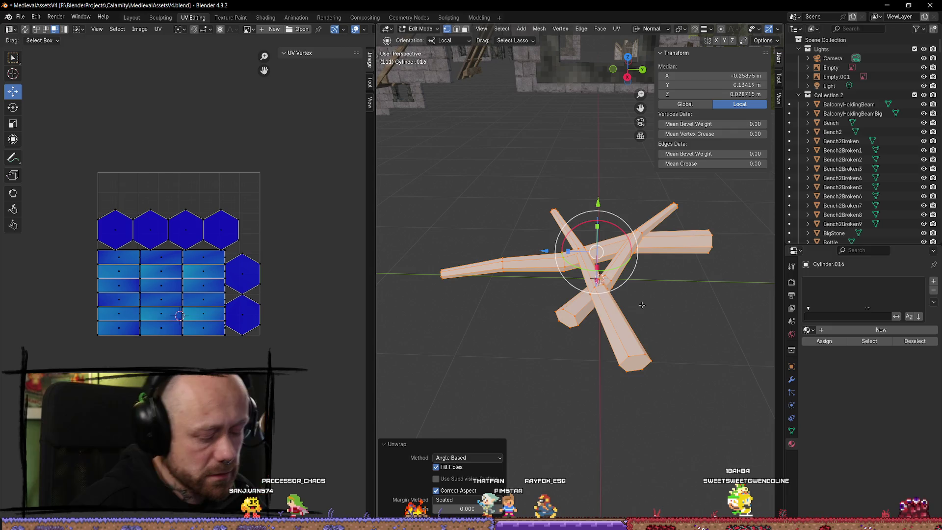
pyautogui.press('u')
pyautogui.moveTo(642, 306)
pyautogui.click(706, 338)
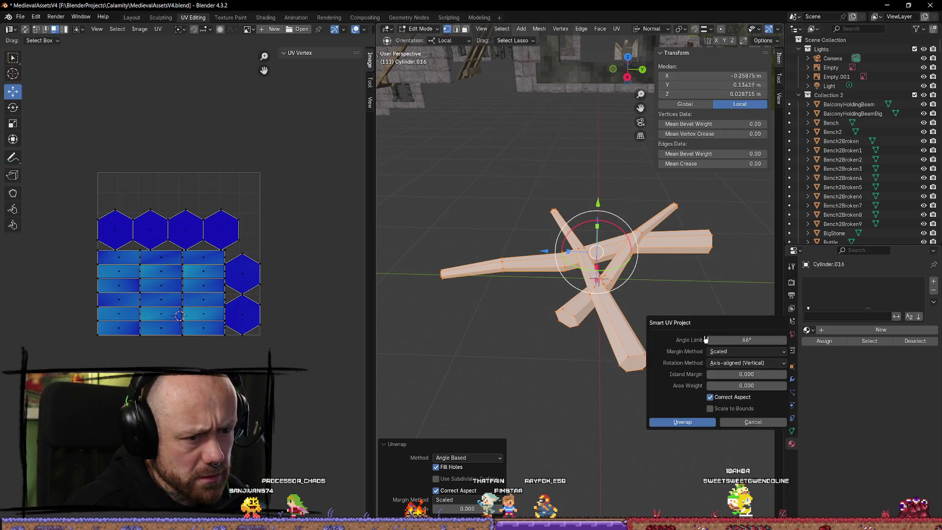
pyautogui.click(683, 422)
pyautogui.scroll(2, 281, 212)
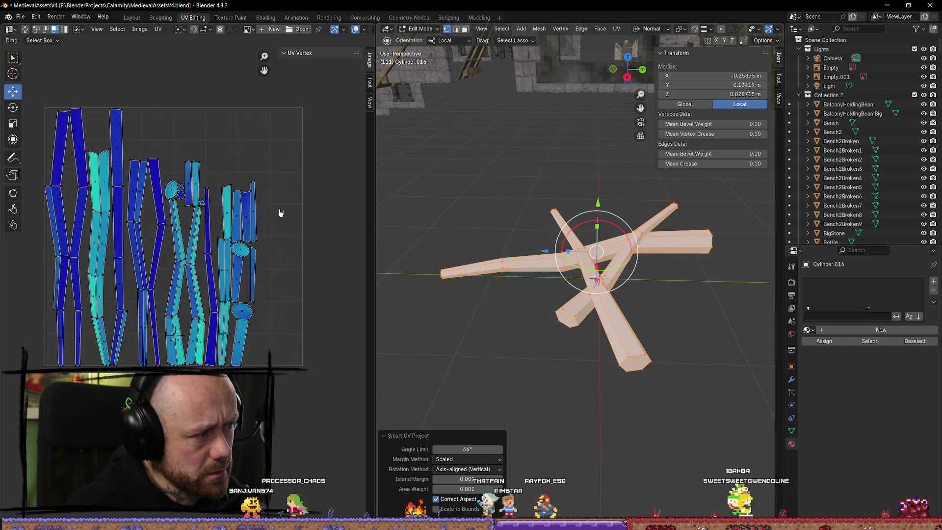
# Step: Return to Object Mode, reselect Cylinder.016 and assign it the DifferentWoods material
pyautogui.press('Tab')
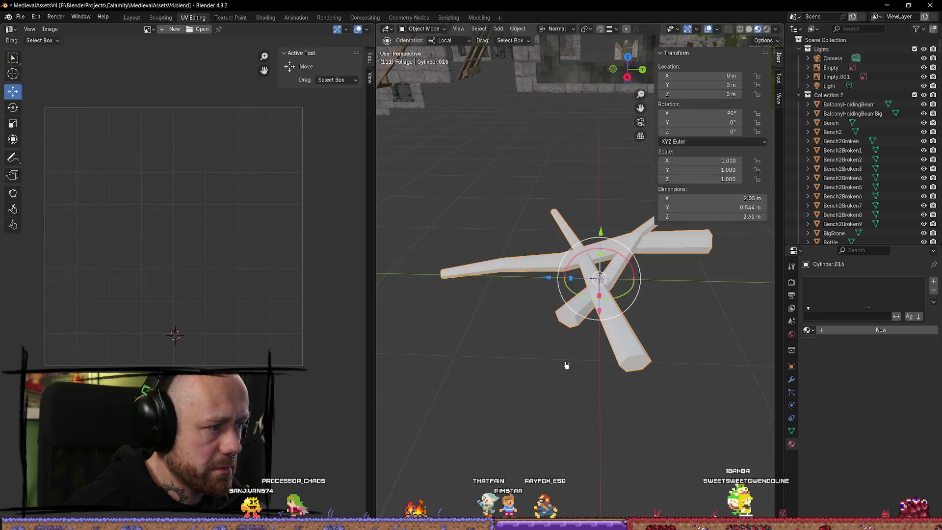
pyautogui.click(568, 364)
pyautogui.click(603, 296)
pyautogui.click(809, 332)
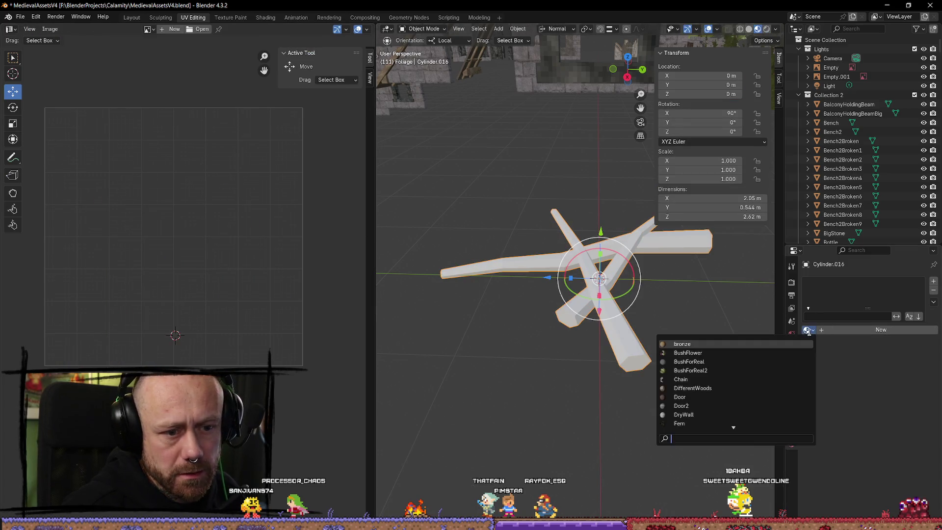
pyautogui.click(707, 387)
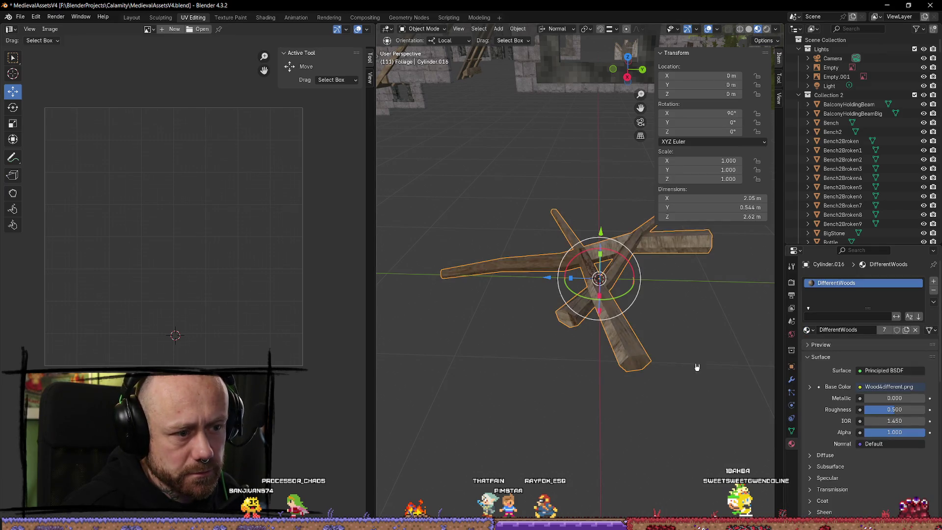
pyautogui.scroll(1, 670, 333)
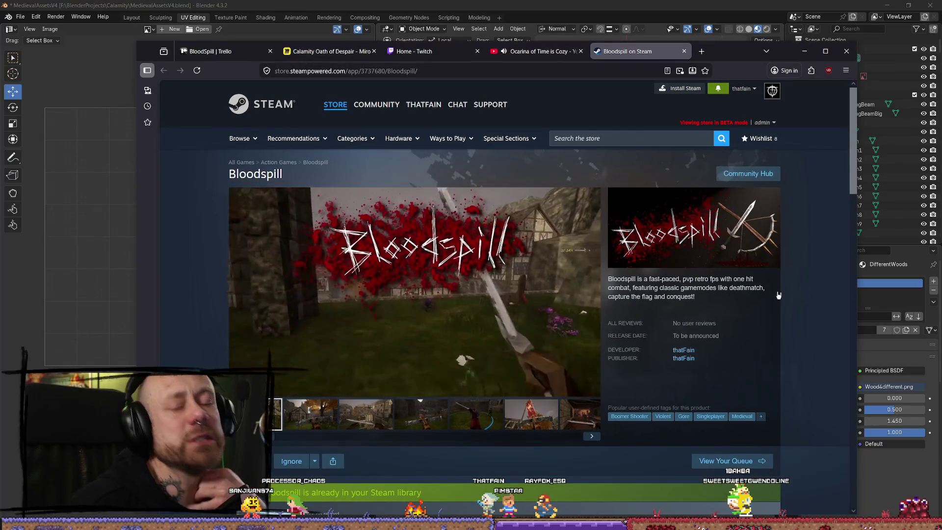
# Step: Maximize the browser and close the Bloodspill on Steam tab, revealing the Ocarina of Time video
pyautogui.click(825, 51)
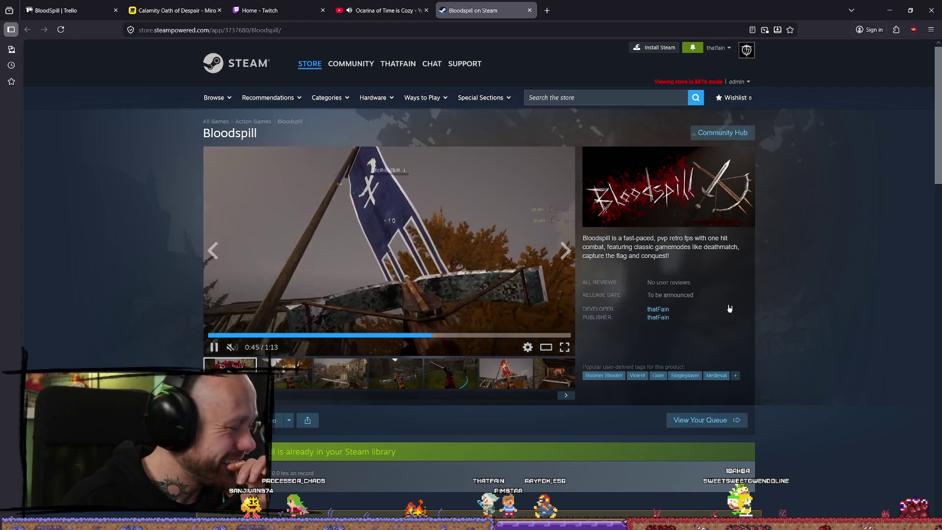
pyautogui.click(530, 11)
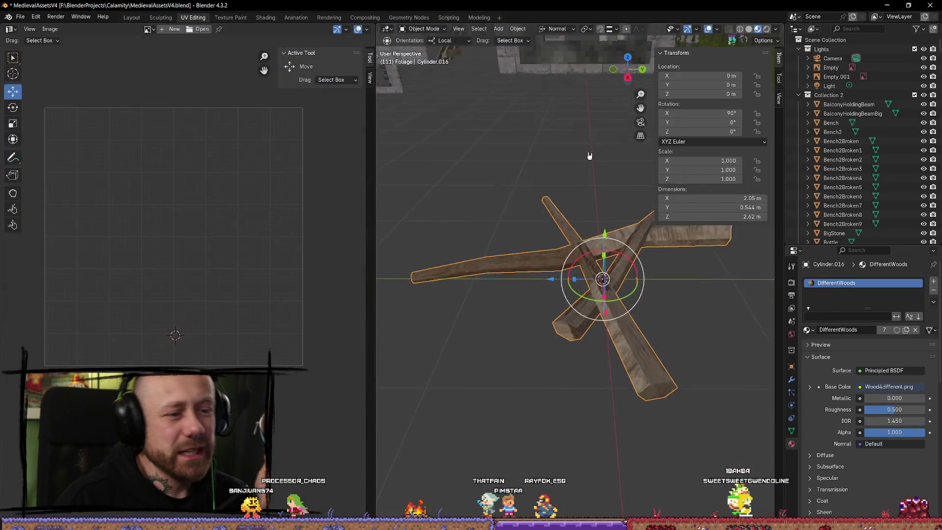
# Step: In Edit Mode, select the first connected beam and shrink its UV islands
pyautogui.moveTo(589, 155); pyautogui.dragTo(633, 304)
pyautogui.press('Tab')
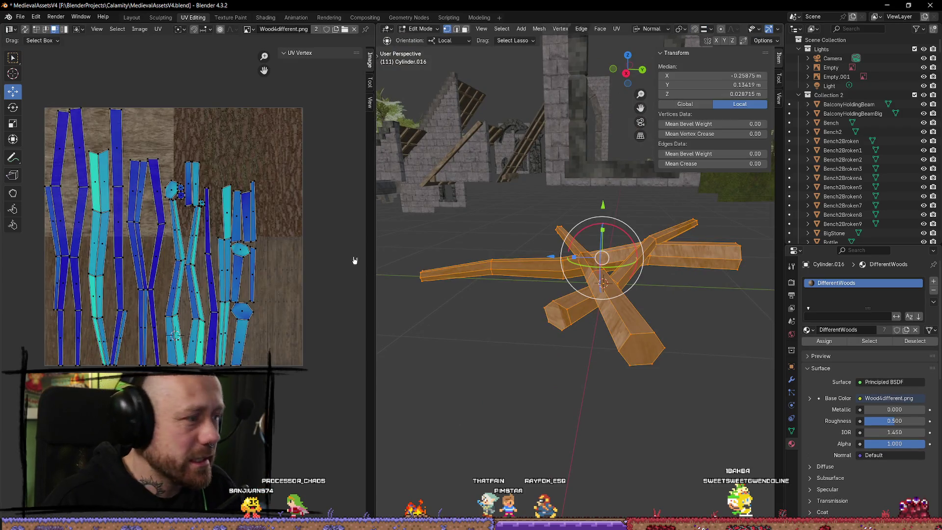
pyautogui.click(613, 384)
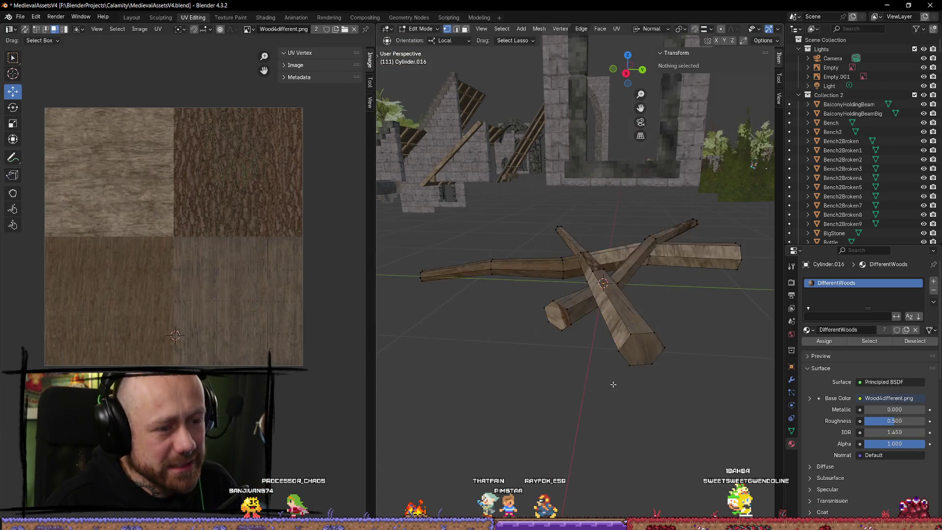
pyautogui.press('l')
pyautogui.moveTo(274, 131); pyautogui.dragTo(130, 312)
pyautogui.press('s')
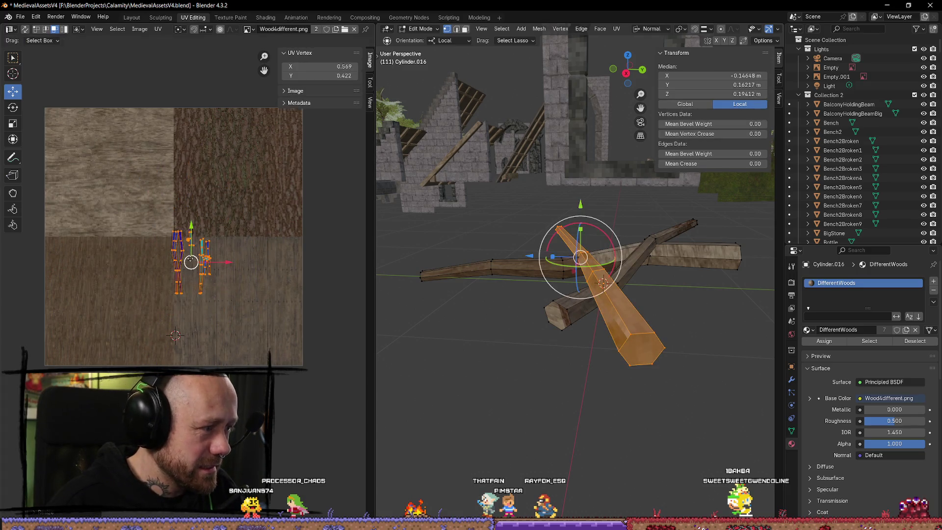
pyautogui.click(601, 376)
pyautogui.moveTo(602, 375)
pyautogui.mouseDown()
pyautogui.moveTo(658, 405)
pyautogui.moveTo(667, 398)
pyautogui.moveTo(645, 412)
pyautogui.moveTo(659, 289)
pyautogui.mouseUp()
# Step: Shrink the diagonal beam's UVs and move them onto the lower-left wood square
pyautogui.press('a')
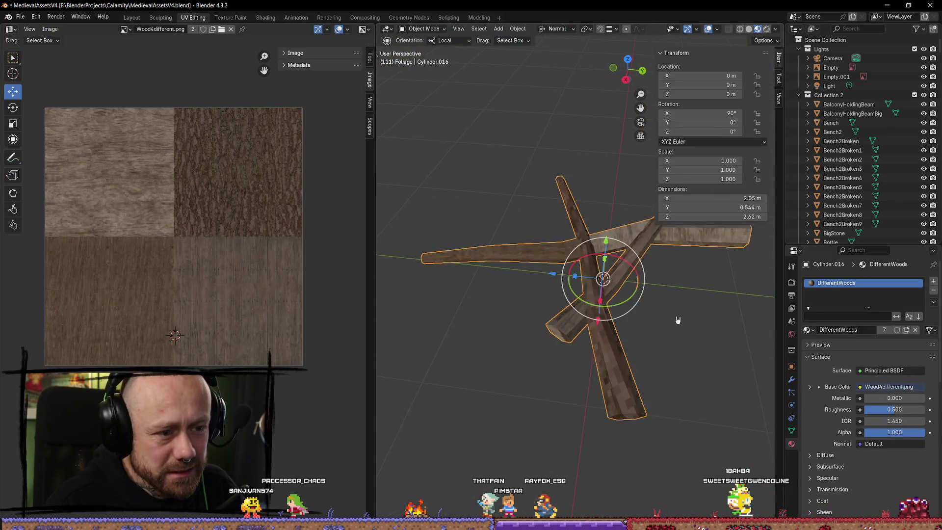
pyautogui.hotkey('alt', 'a')
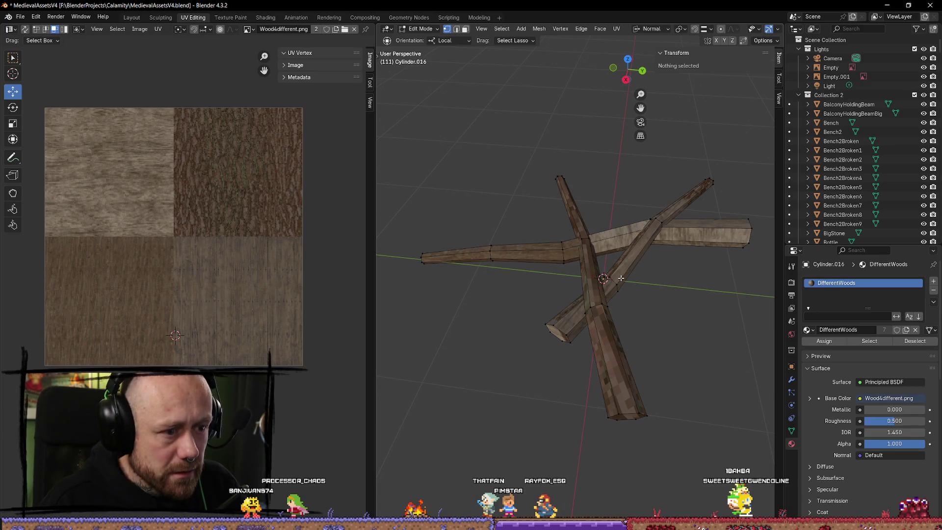
pyautogui.press('l')
pyautogui.press('a')
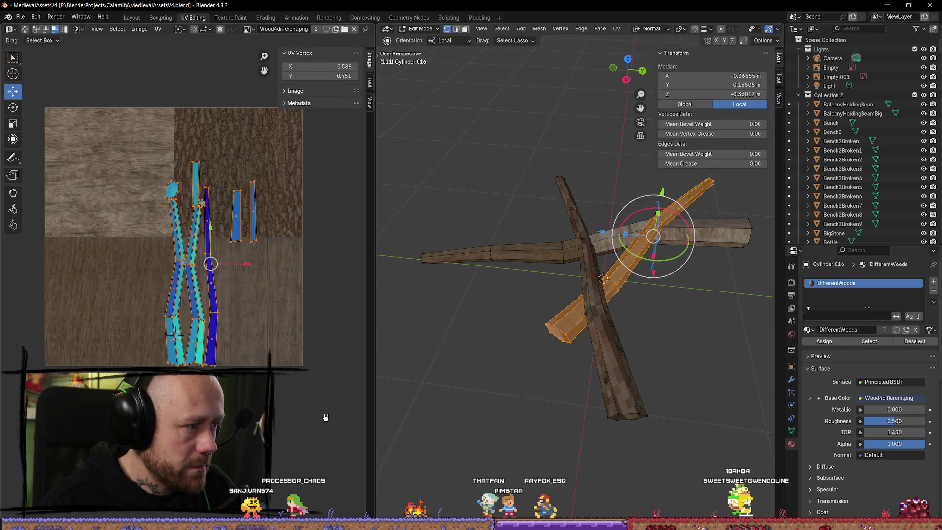
pyautogui.press('s')
pyautogui.click(247, 328)
pyautogui.press('g')
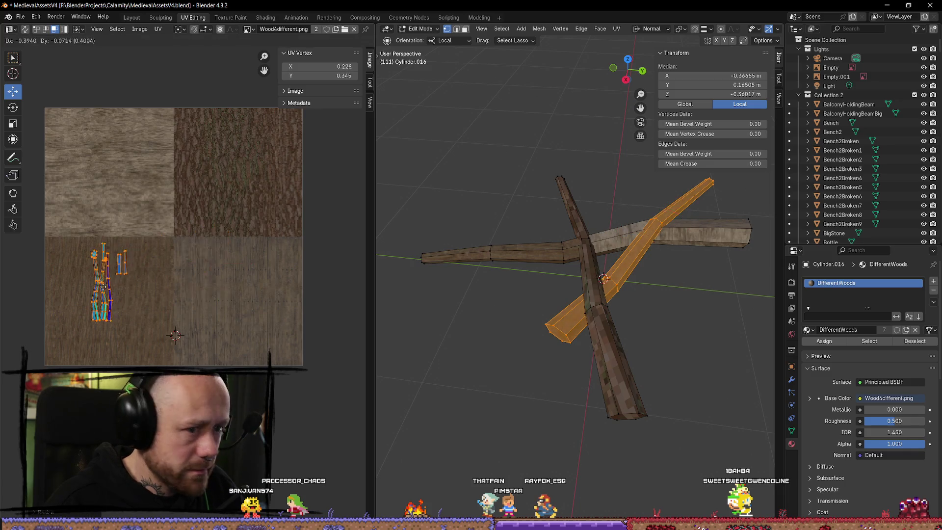
pyautogui.click(185, 326)
pyautogui.click(312, 431)
pyautogui.click(653, 352)
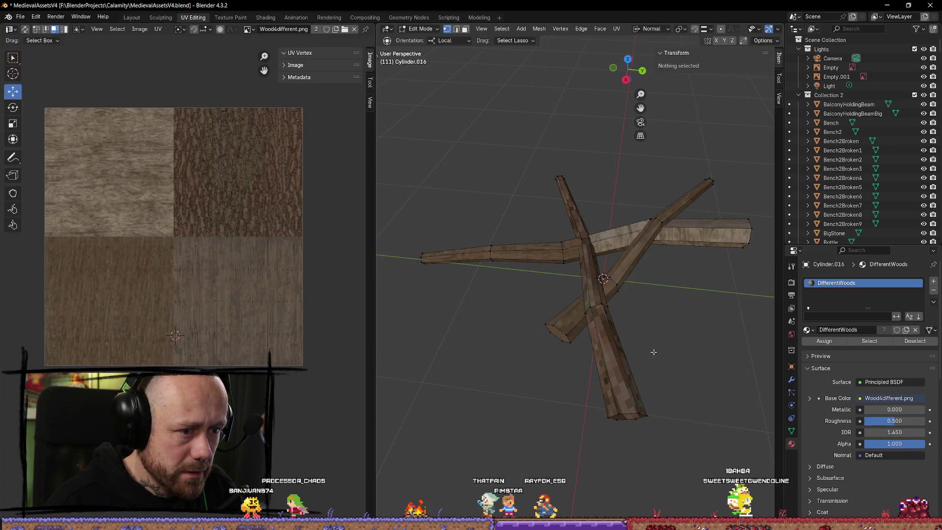
# Step: Shrink the horizontal beam's UVs onto a different wood patch, then return to Object Mode
pyautogui.press('KP_Divide')
pyautogui.press('KP_Divide')
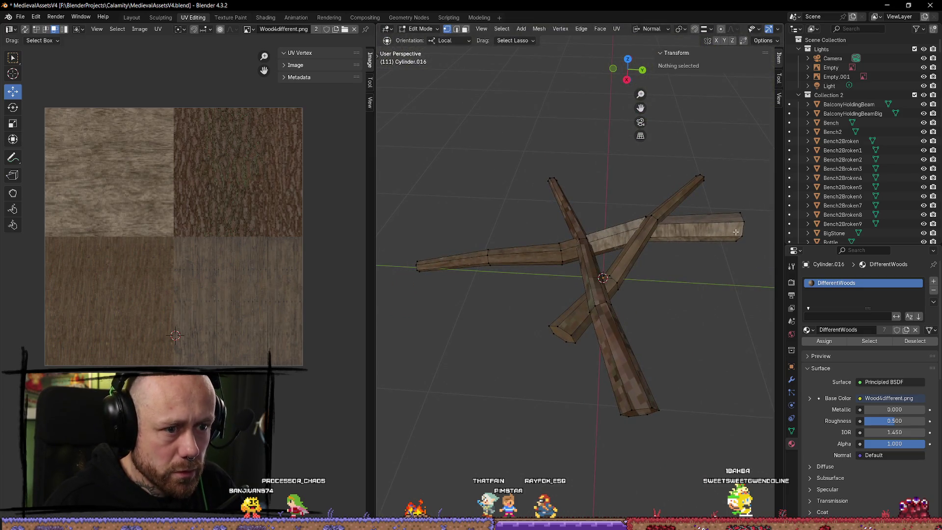
pyautogui.press('l')
pyautogui.press('a')
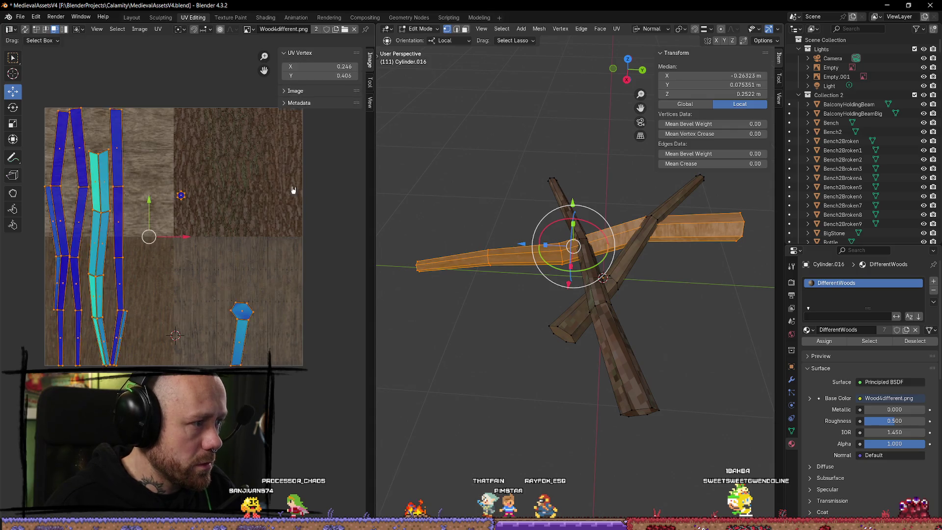
pyautogui.press('s')
pyautogui.click(169, 249)
pyautogui.moveTo(150, 237); pyautogui.dragTo(135, 172)
pyautogui.press('s')
pyautogui.press('Tab')
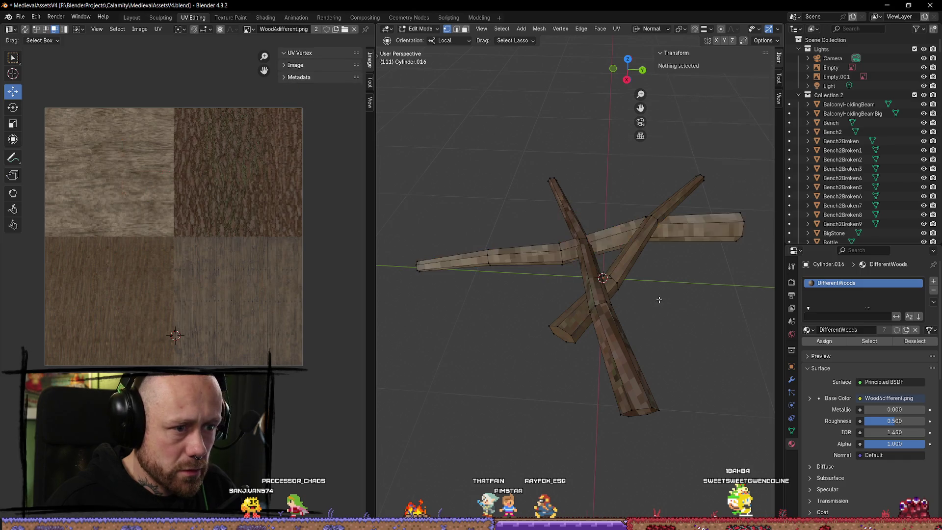
pyautogui.moveTo(693, 344)
pyautogui.mouseDown()
pyautogui.moveTo(746, 362)
pyautogui.moveTo(656, 364)
pyautogui.moveTo(568, 332)
pyautogui.moveTo(599, 361)
pyautogui.moveTo(399, 361)
pyautogui.moveTo(572, 390)
pyautogui.moveTo(645, 349)
pyautogui.moveTo(693, 351)
pyautogui.mouseUp()
# Step: Set the Mr Mannequins FBX Mesh Folder to MyMeshes\LandscapeMeshes instead of Buildings
pyautogui.click(633, 344)
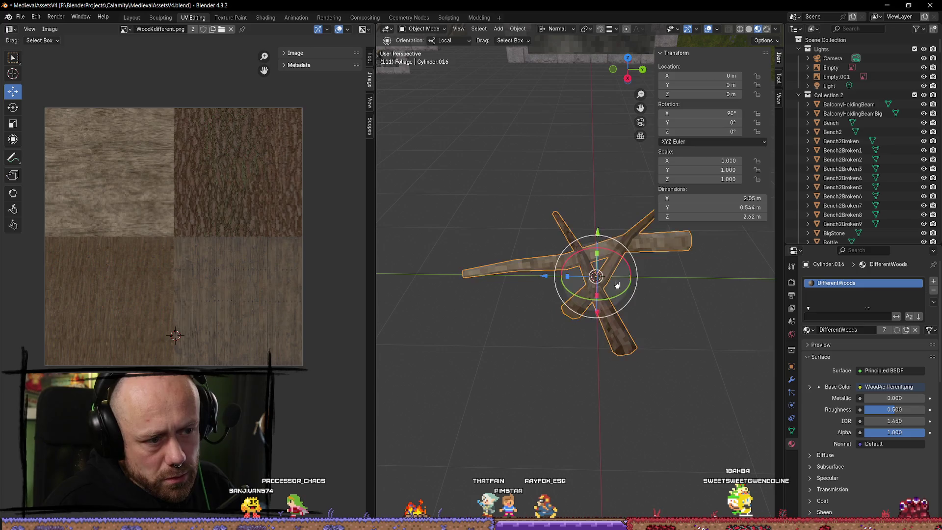
pyautogui.press('q')
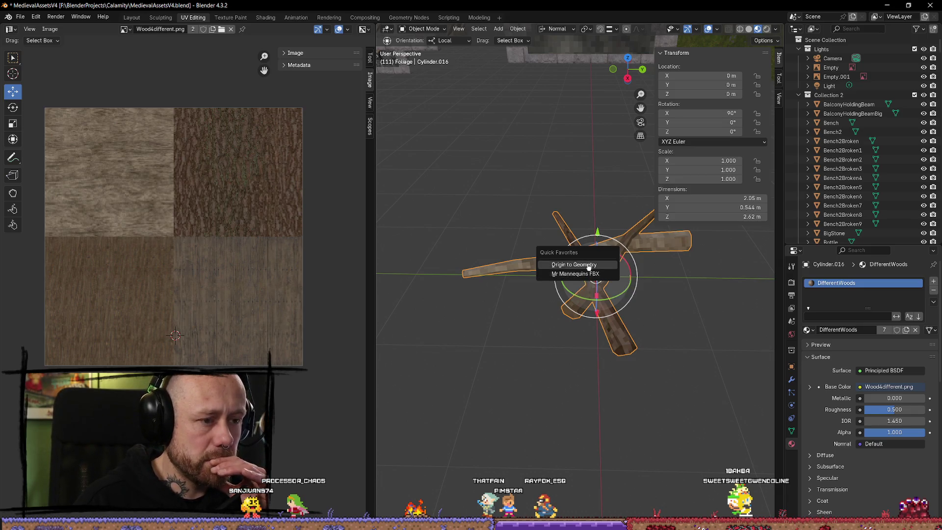
pyautogui.click(581, 277)
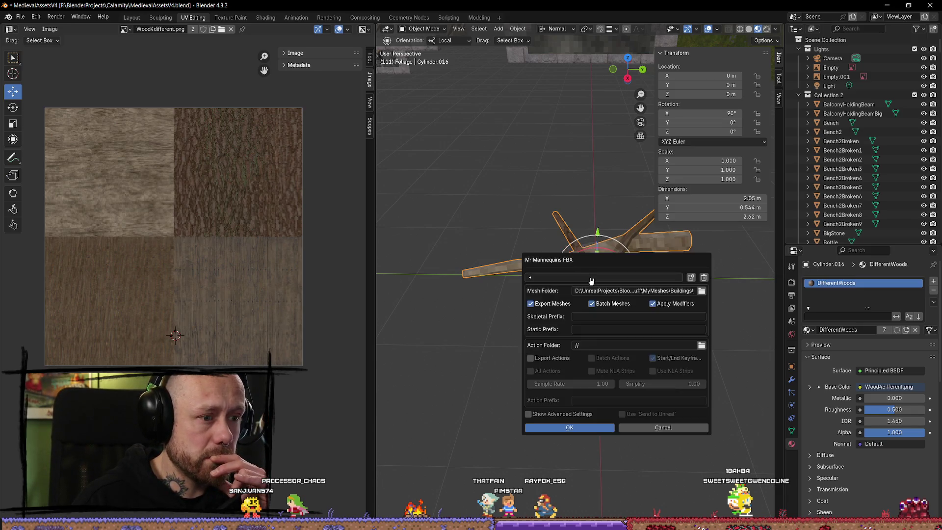
pyautogui.click(701, 292)
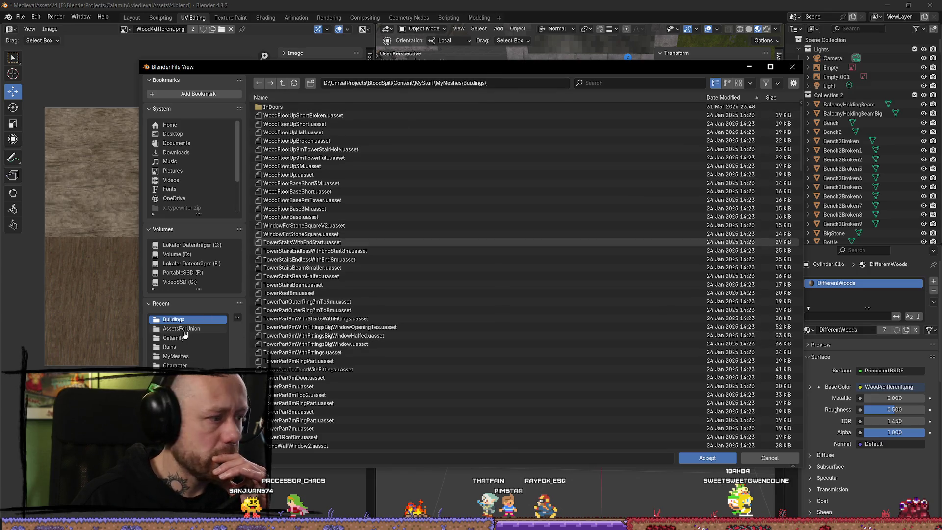
pyautogui.click(196, 265)
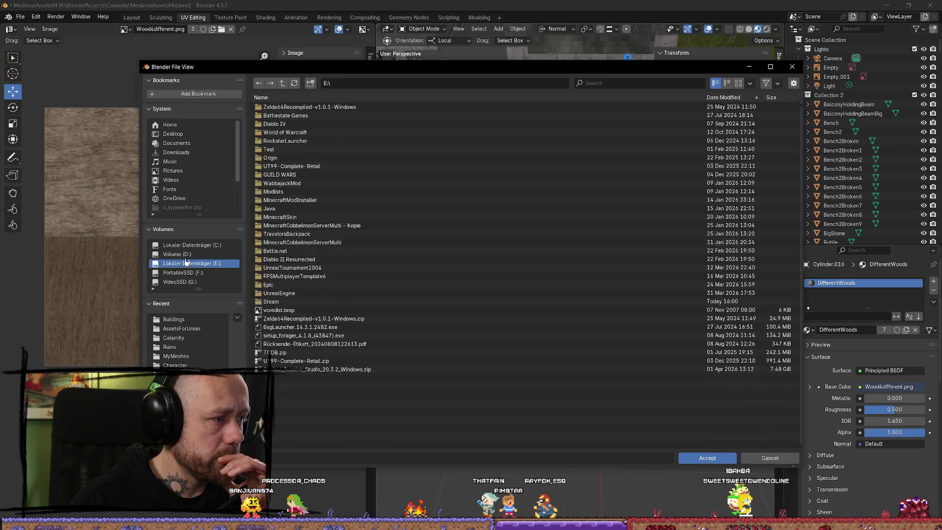
pyautogui.click(186, 255)
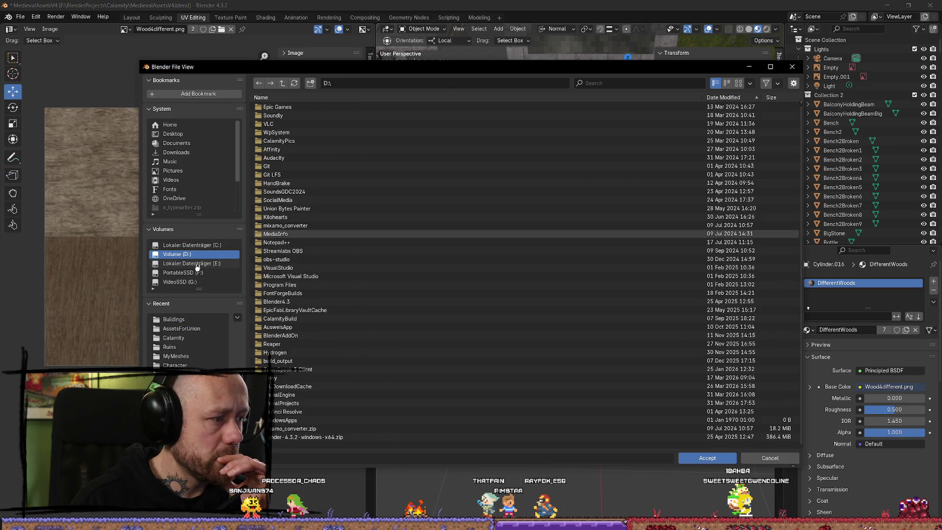
pyautogui.click(770, 457)
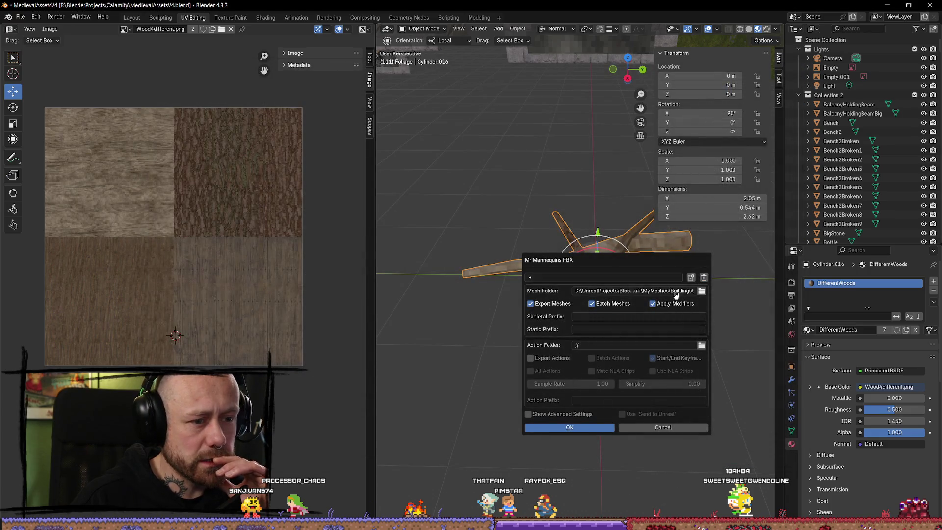
pyautogui.click(702, 293)
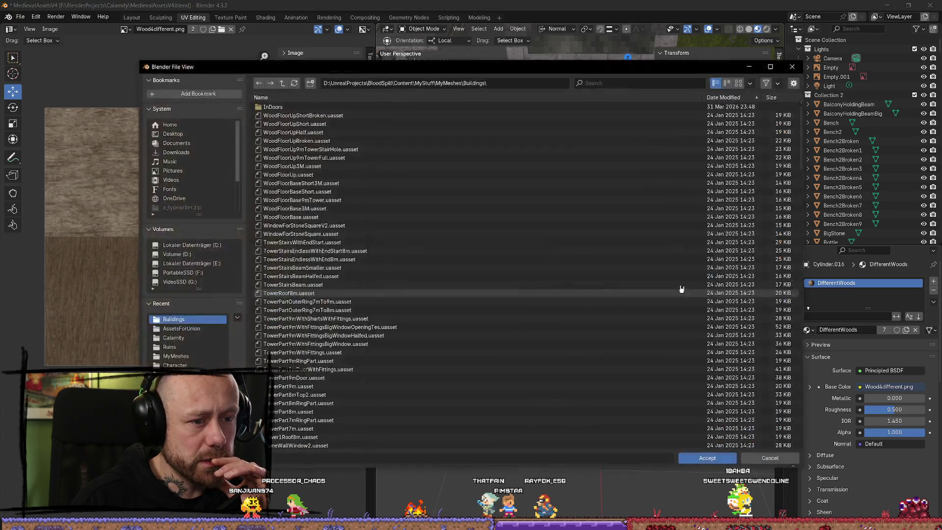
pyautogui.click(283, 83)
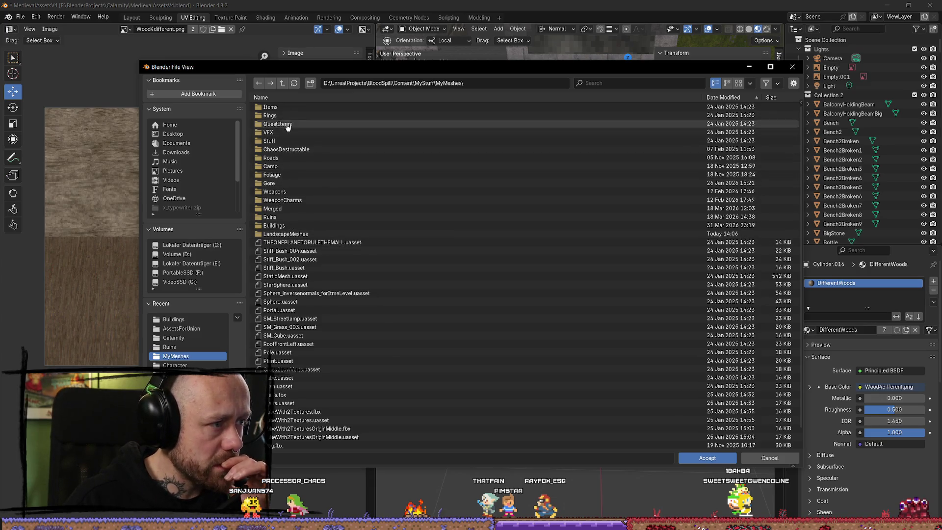
pyautogui.click(284, 234)
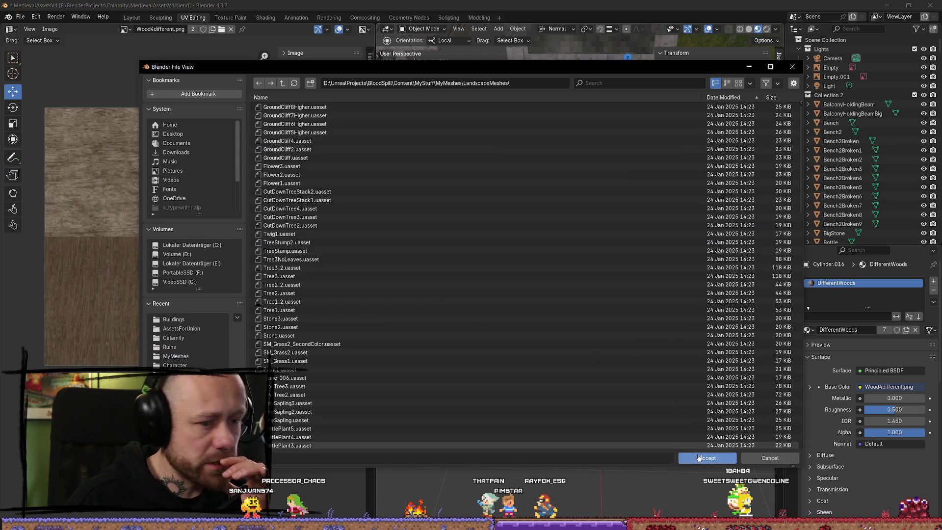
pyautogui.click(702, 459)
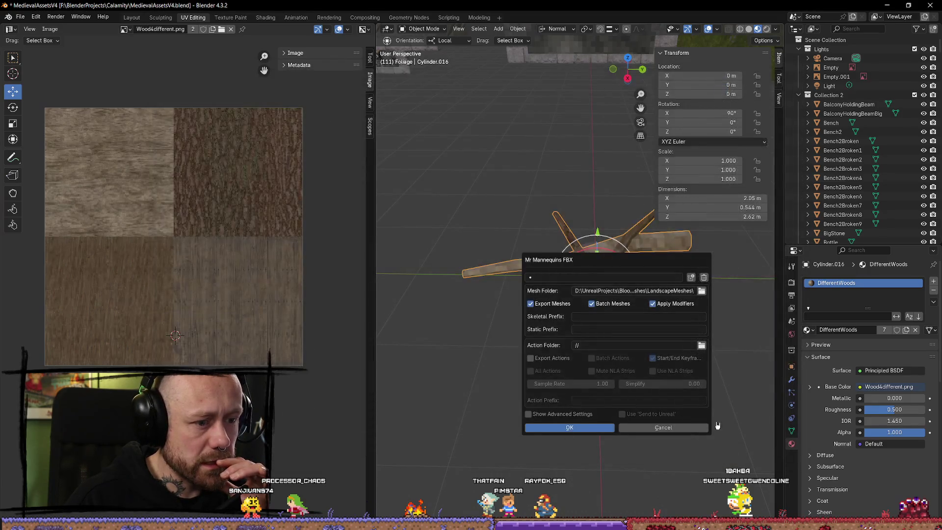
pyautogui.click(680, 430)
# Step: Rename Cylinder.016 to StickForGround in the Outliner
pyautogui.press('.')
pyautogui.write('StickForGround')
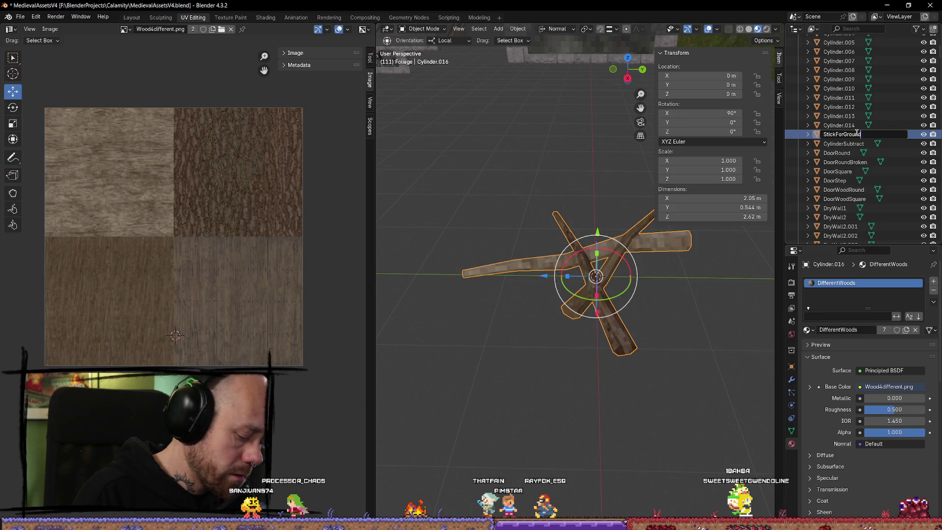
pyautogui.press('Return')
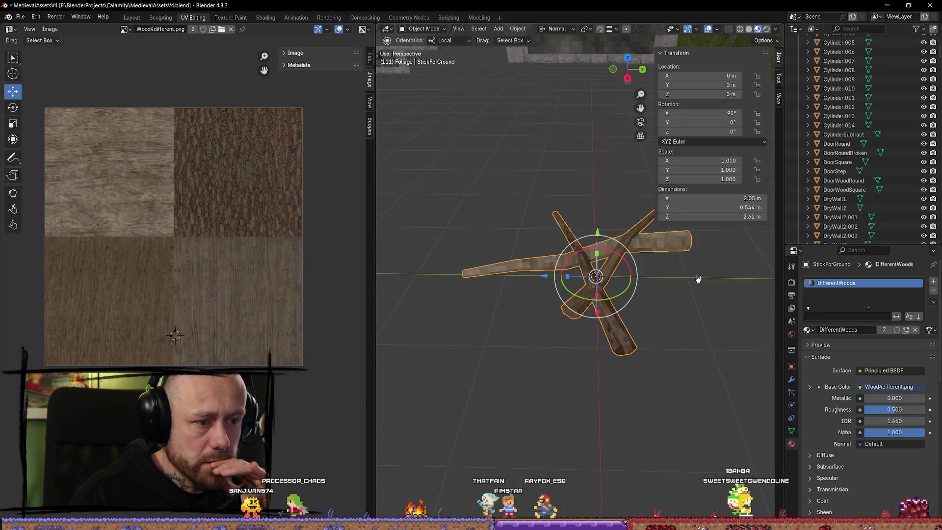
# Step: Export StickForGround via Mr Mannequins FBX to LandscapeMeshes and minimize Blender
pyautogui.press('q')
pyautogui.click(698, 278)
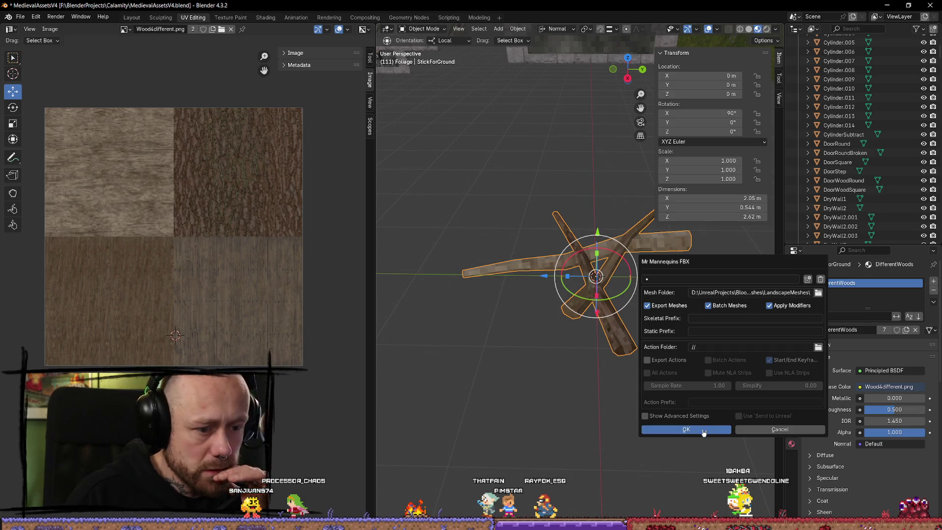
pyautogui.click(682, 430)
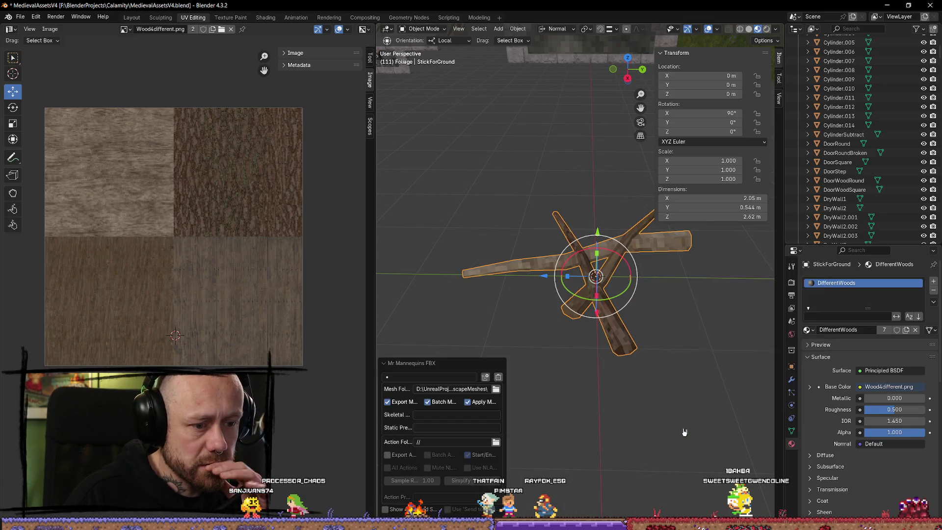
pyautogui.click(890, 4)
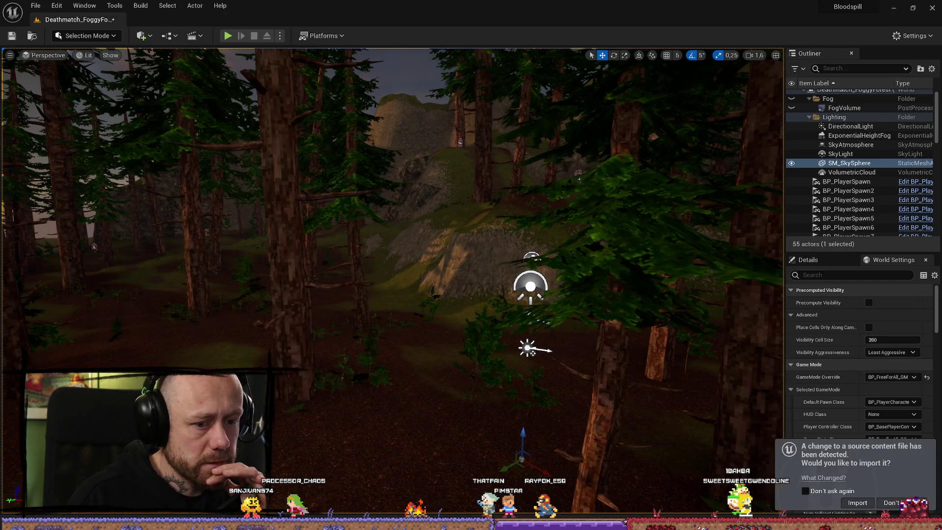
# Step: Import the changed stick FBX and search the MyMeshes assets for the stick mesh
pyautogui.click(862, 505)
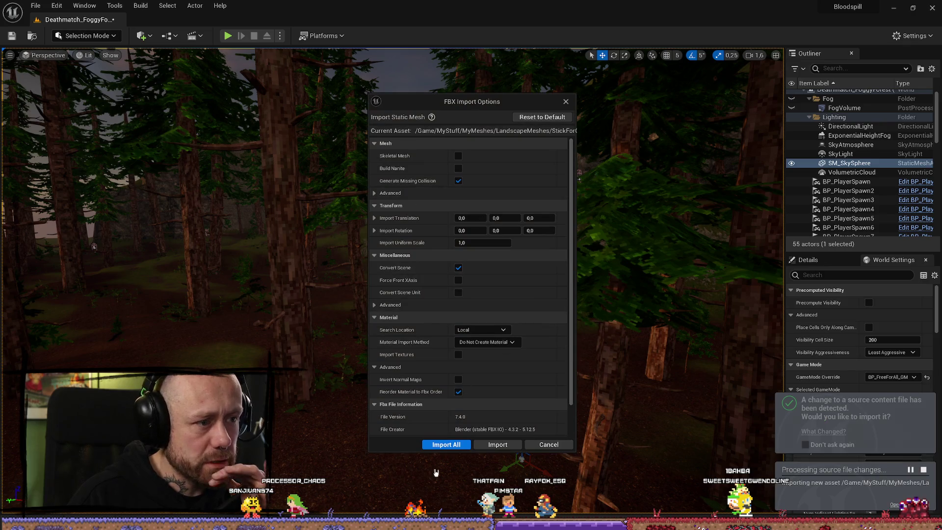
pyautogui.click(496, 443)
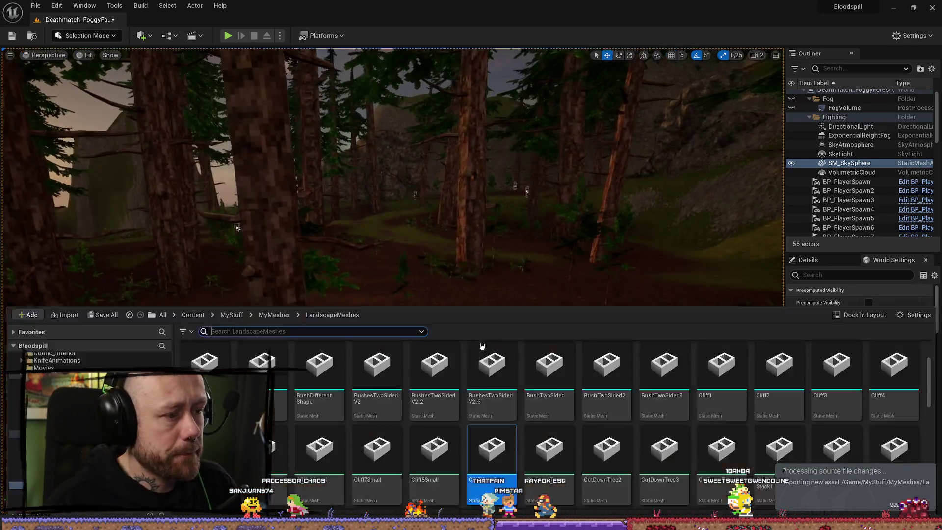
pyautogui.click(274, 315)
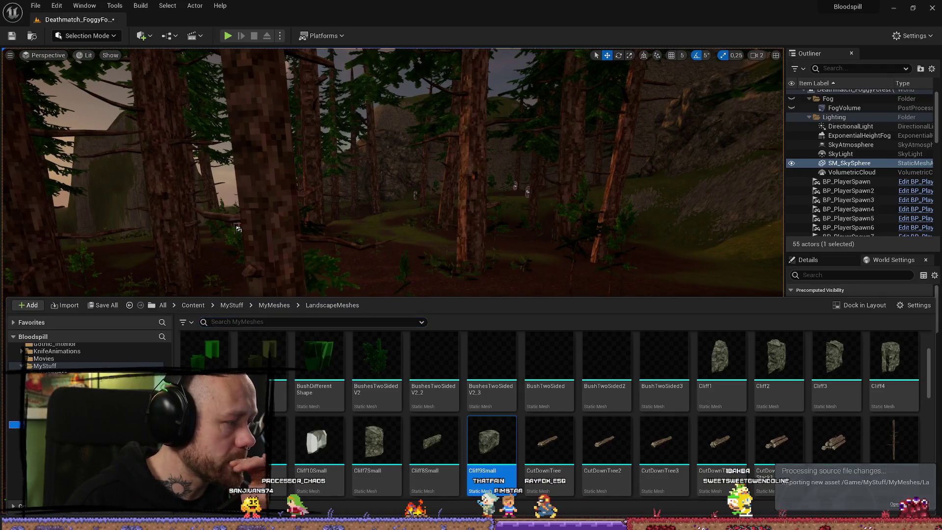
pyautogui.click(284, 321)
pyautogui.write('icks')
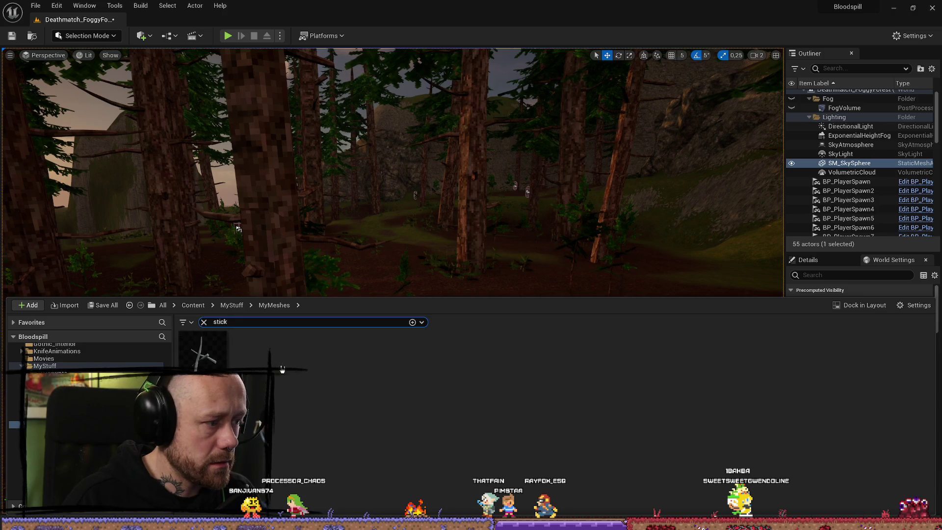
pyautogui.press('BackSpace')
# Step: Drag the stick mesh onto the forest floor, frame it, and switch back to Blender
pyautogui.moveTo(205, 362)
pyautogui.mouseDown()
pyautogui.moveTo(414, 267)
pyautogui.moveTo(444, 378)
pyautogui.moveTo(480, 373)
pyautogui.mouseUp()
pyautogui.press('f')
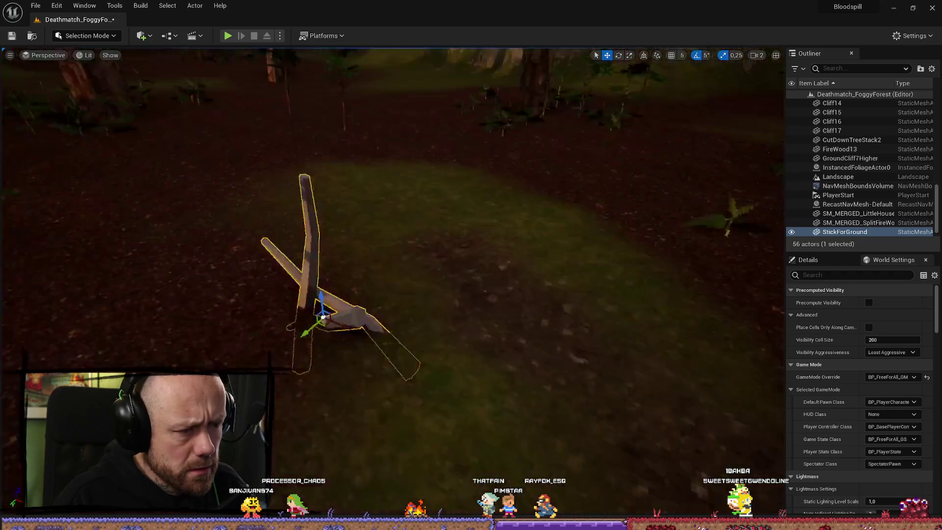
pyautogui.hotkey('alt', 'Tab')
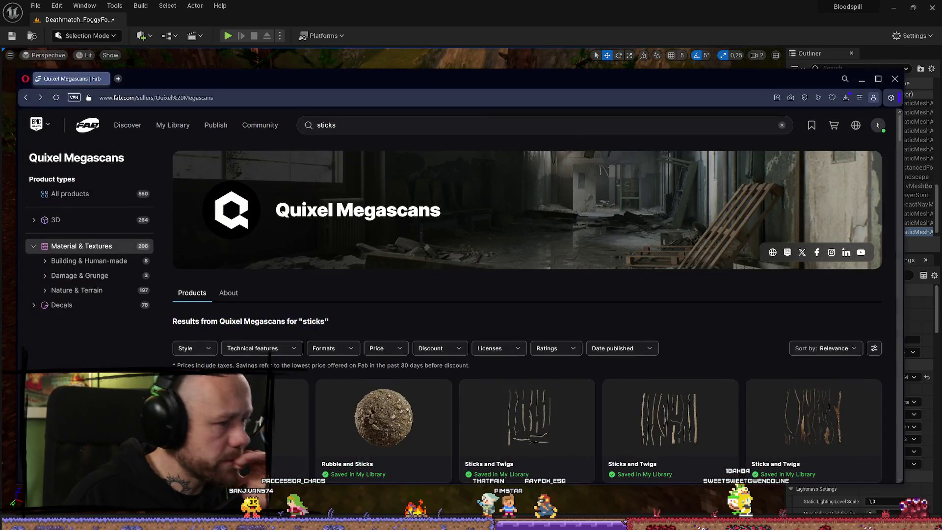
pyautogui.hotkey('alt', 'Tab')
pyautogui.hotkey('alt', 'Tab')
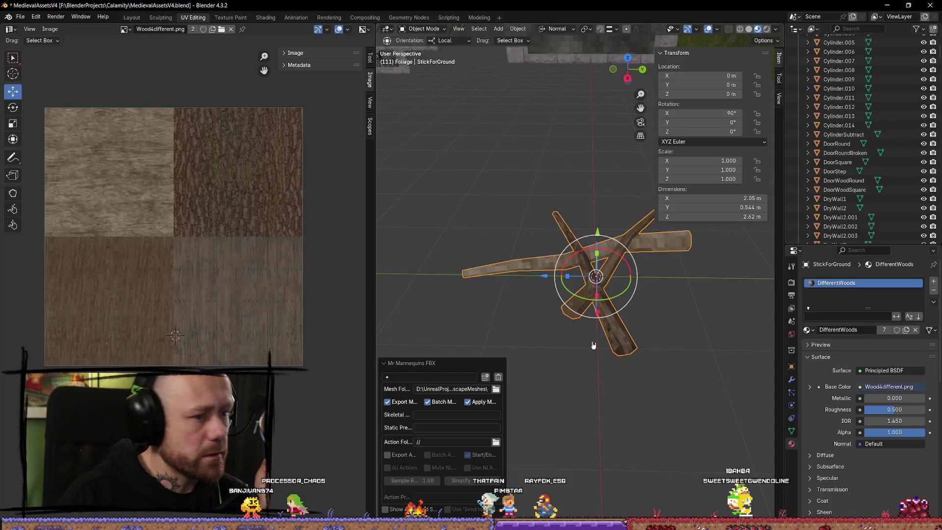
# Step: Apply StickForGround's rotation so its 90° X rotation reads 0°
pyautogui.hotkey('ctrl', 'a')
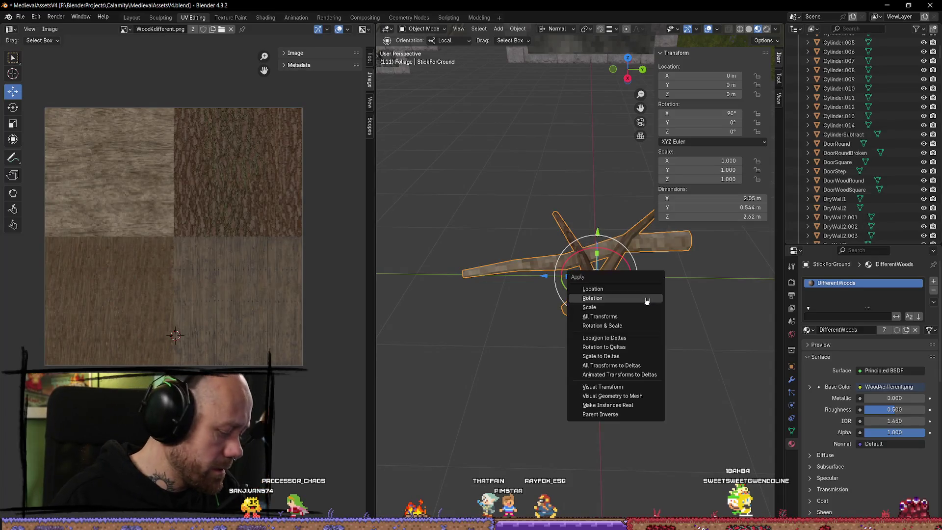
pyautogui.click(647, 299)
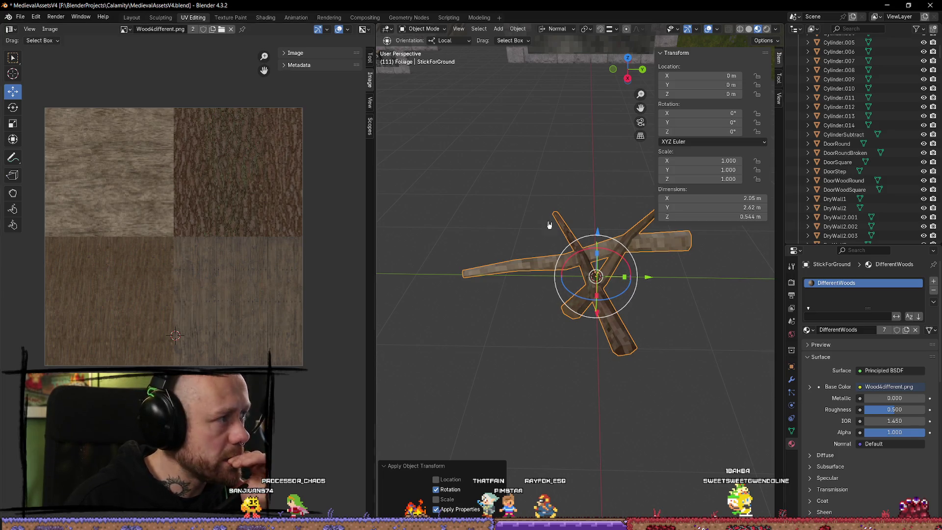
pyautogui.click(561, 203)
pyautogui.click(631, 272)
# Step: Re-export StickForGround through Mr Mannequins FBX and minimize Blender
pyautogui.rightClick(564, 241)
pyautogui.click(569, 253)
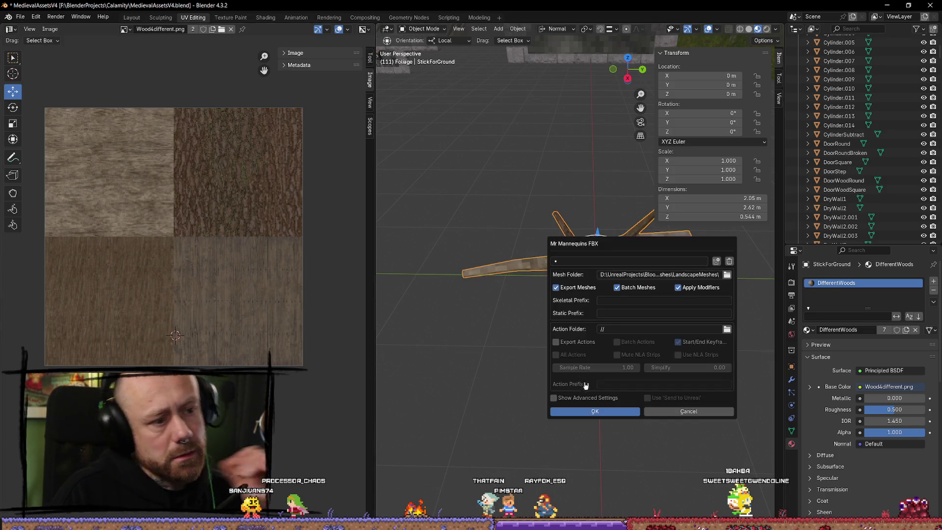
pyautogui.click(605, 411)
pyautogui.click(891, 4)
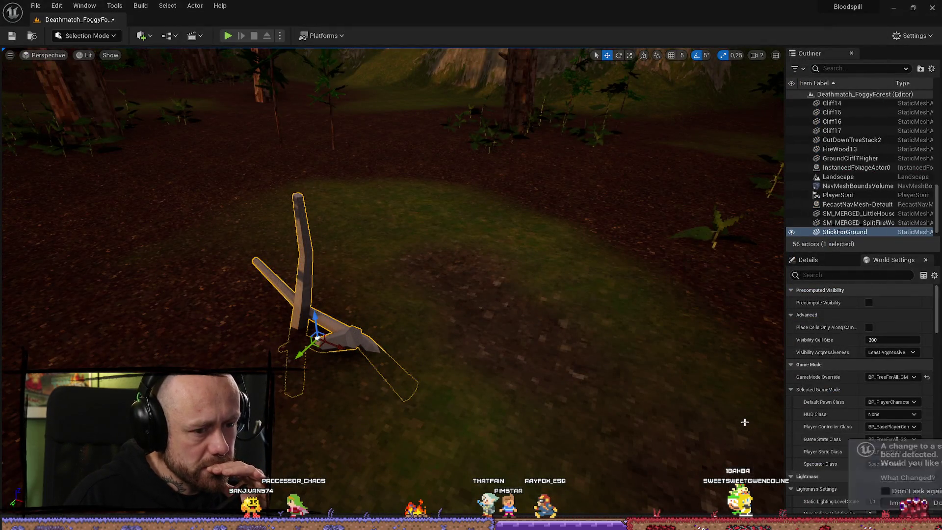
# Step: Reimport the changed StickForGround source, then zoom in and select the flat-lying crossed sticks
pyautogui.click(857, 503)
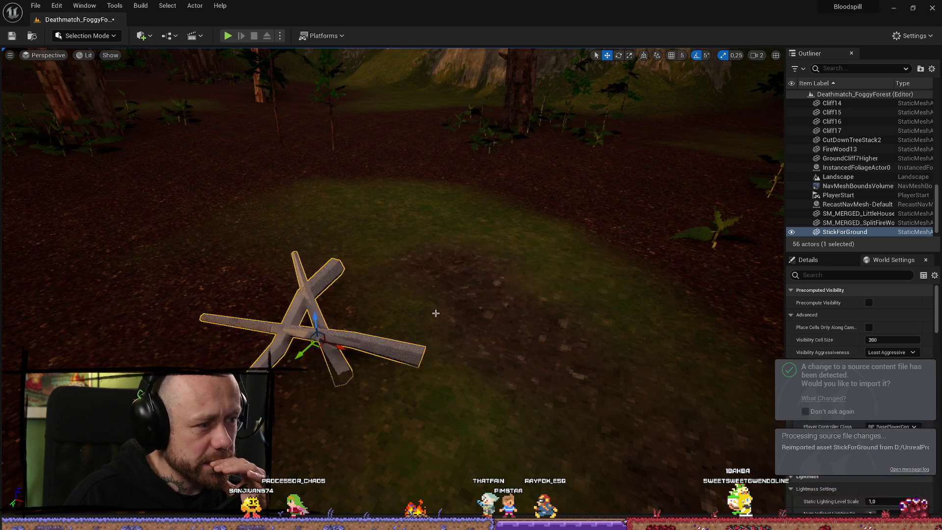
pyautogui.scroll(-2, 392, 270)
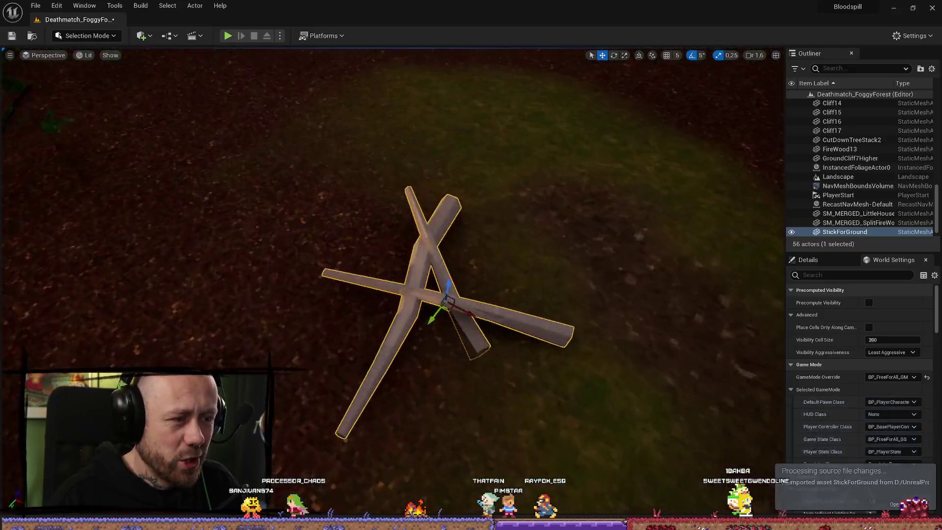
pyautogui.moveTo(398, 341); pyautogui.dragTo(398, 341)
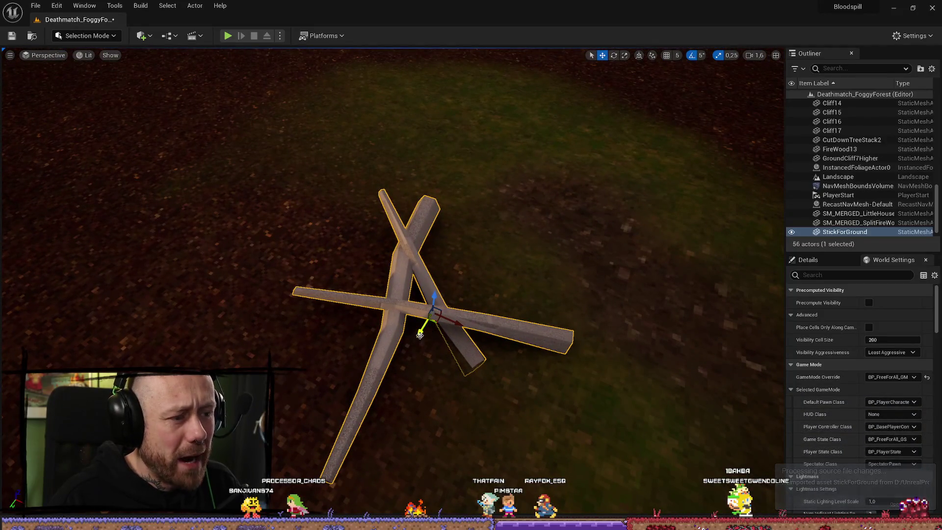
pyautogui.scroll(-5, 420, 335)
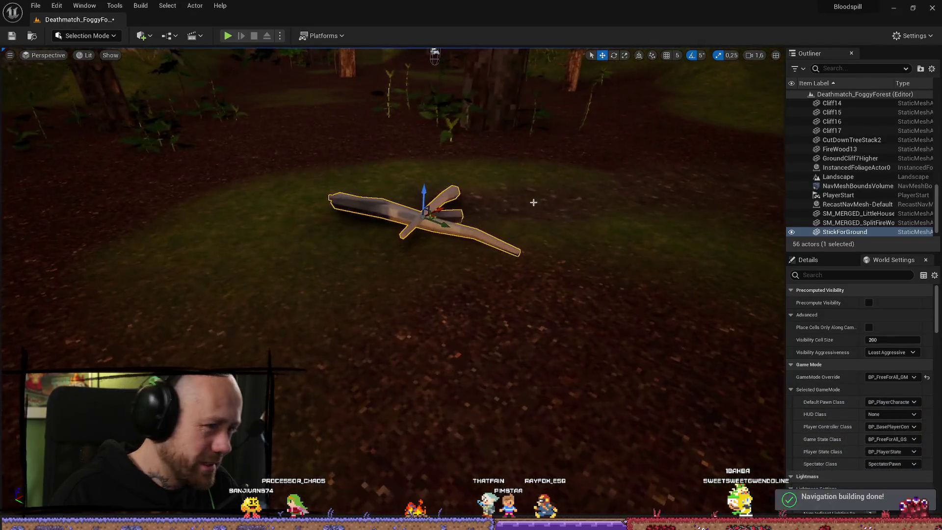
pyautogui.hotkey('ctrl', 'space')
pyautogui.moveTo(574, 168); pyautogui.dragTo(614, 167)
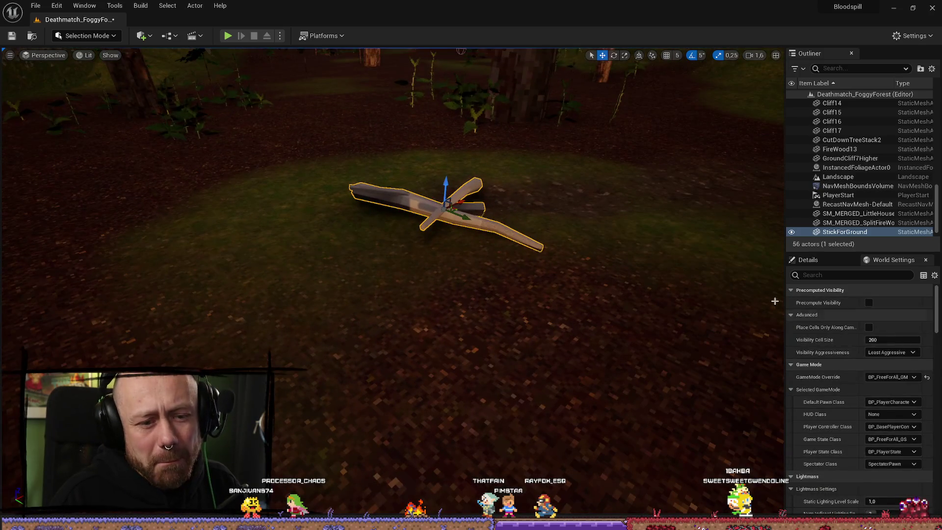
pyautogui.click(833, 261)
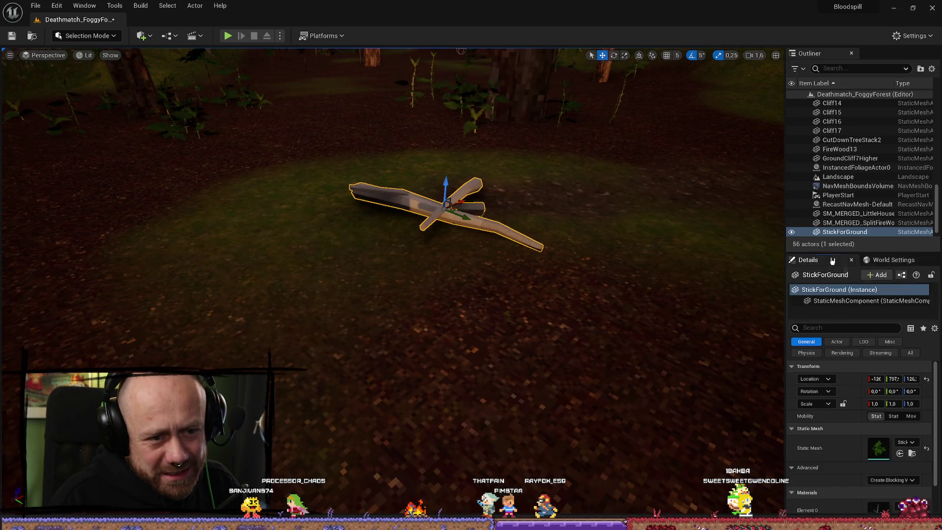
# Step: Search Element 0's material picker and assign Wood4Different to the stick
pyautogui.scroll(-1, 911, 488)
pyautogui.click(914, 477)
pyautogui.write('me')
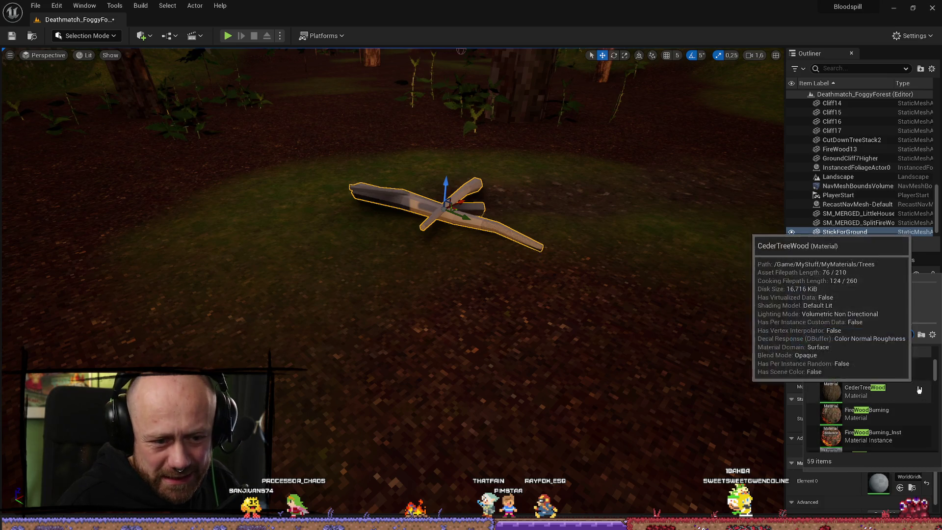
pyautogui.scroll(-5, 880, 393)
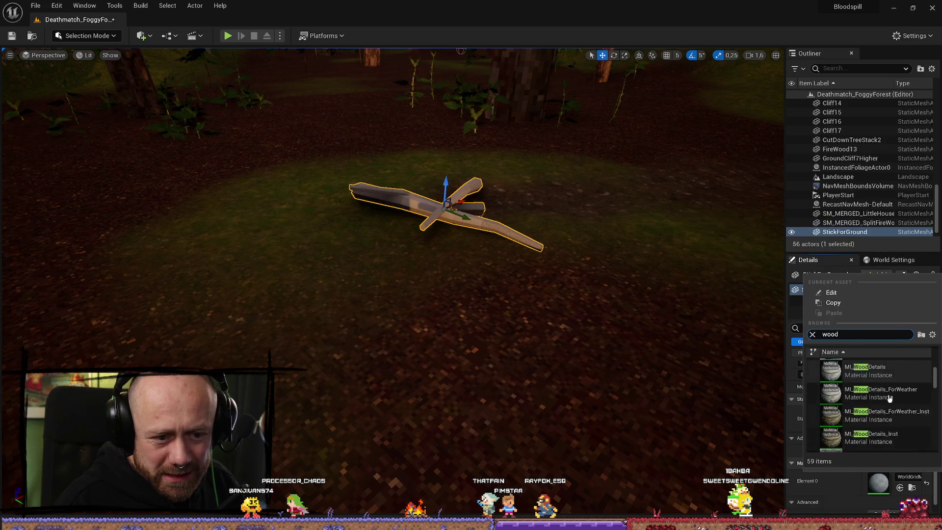
pyautogui.scroll(-5, 883, 390)
pyautogui.scroll(-5, 893, 399)
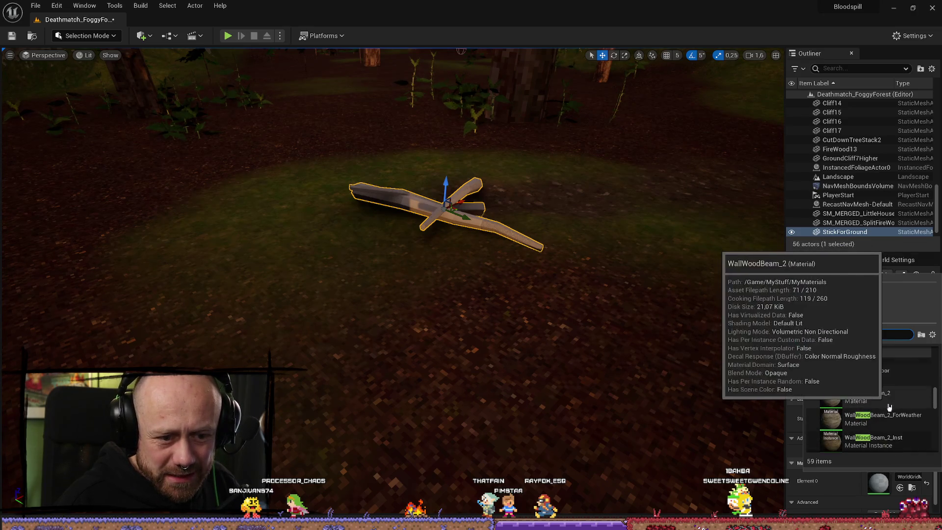
pyautogui.scroll(-3, 875, 393)
pyautogui.scroll(-4, 876, 385)
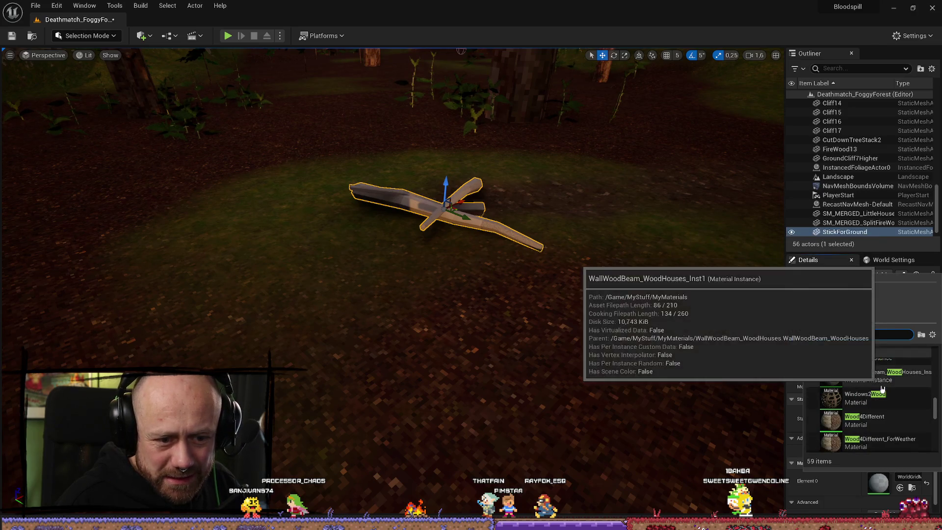
pyautogui.scroll(-2, 883, 395)
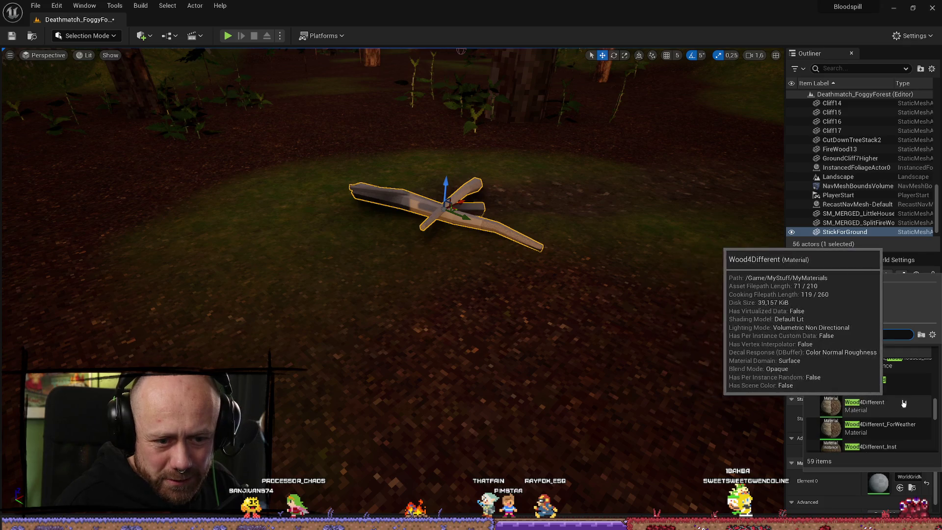
pyautogui.click(871, 405)
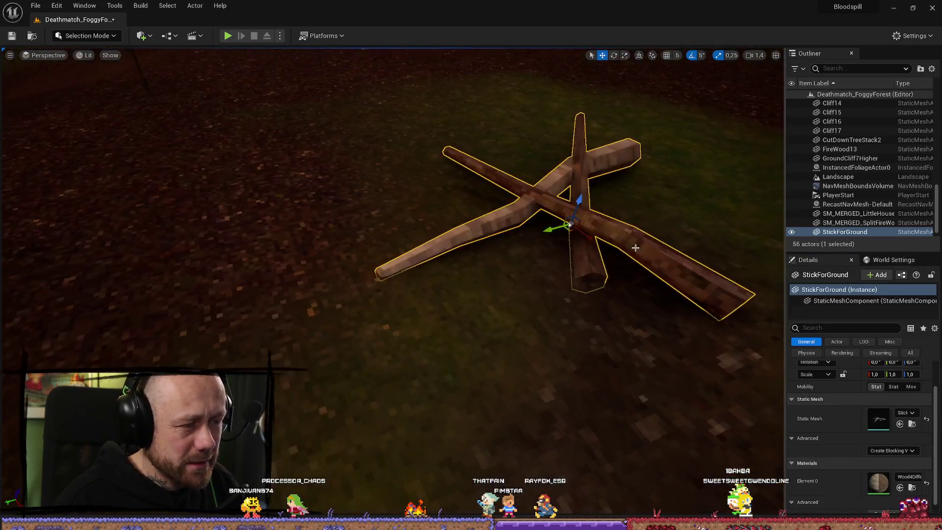
# Step: Deselect the stick and fly the camera back, then toward the clearing to view the crossed sticks
pyautogui.click(314, 314)
pyautogui.press('s')
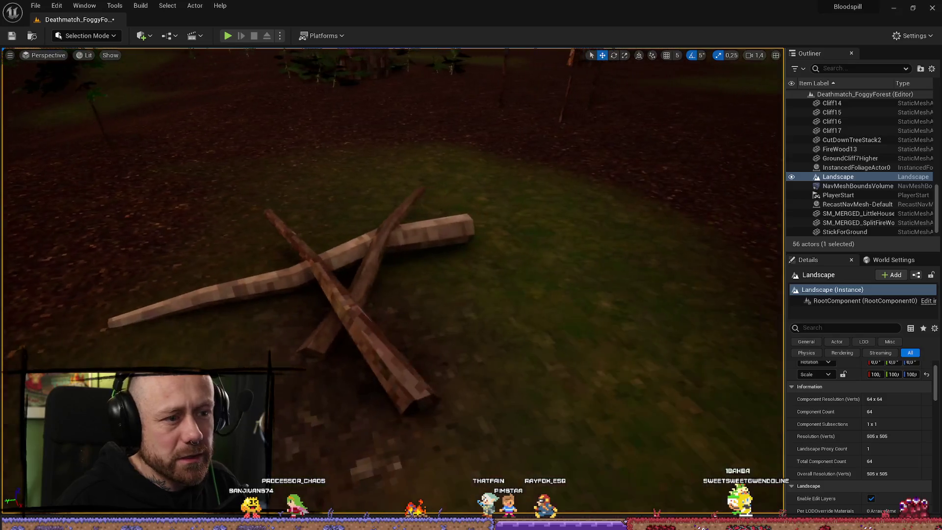
pyautogui.press('s')
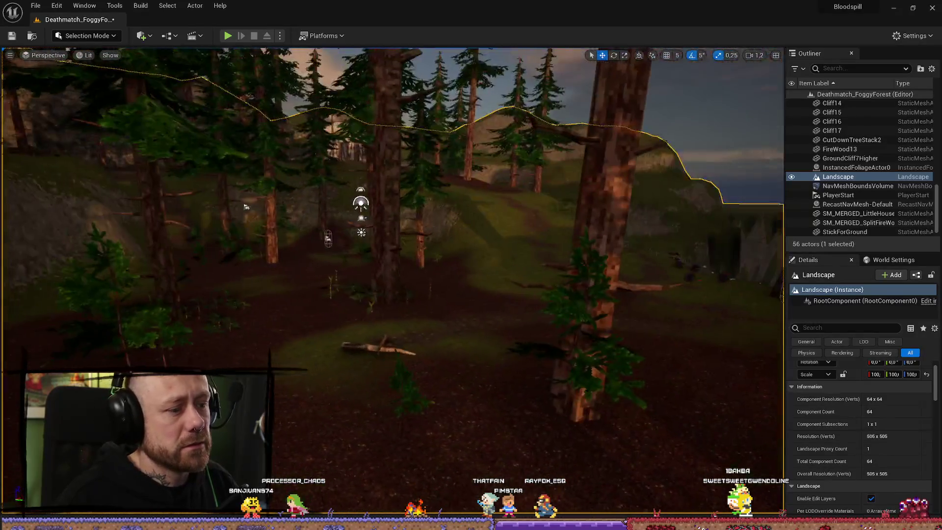
pyautogui.press('w')
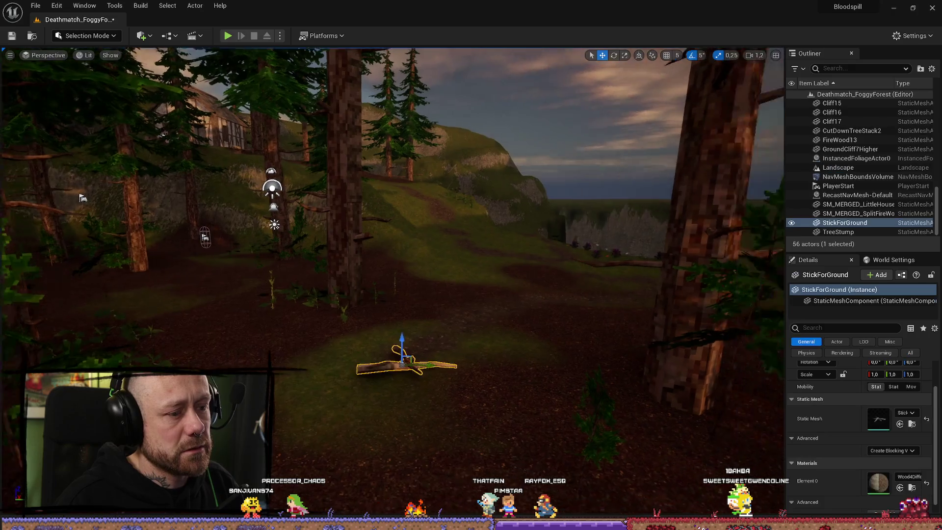
pyautogui.press('a')
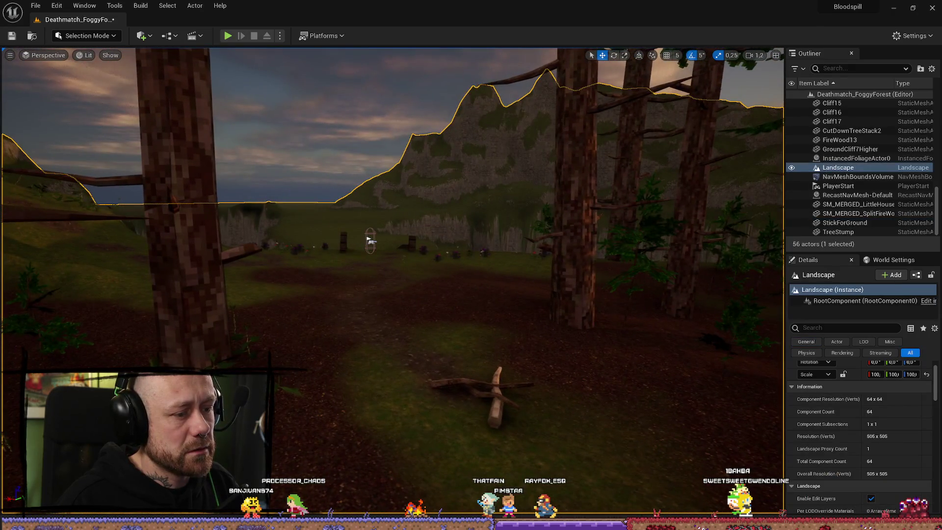
pyautogui.press('w')
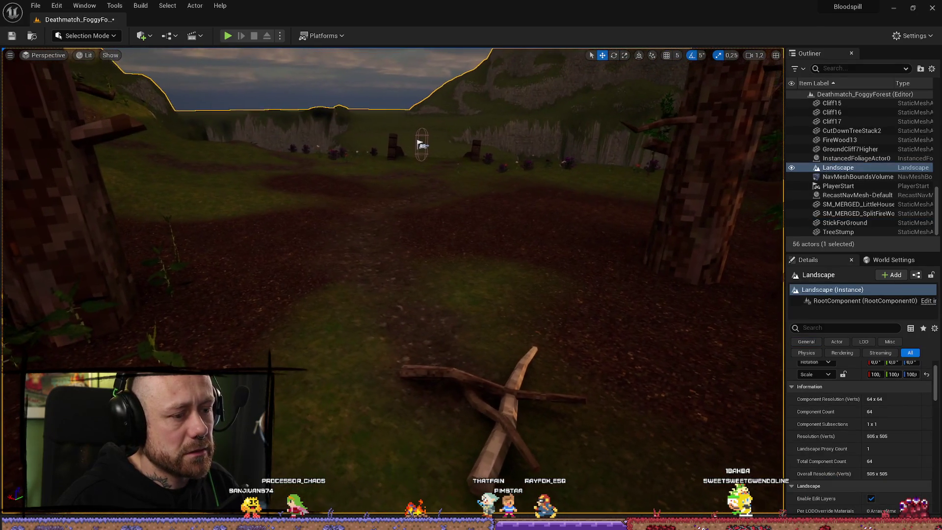
pyautogui.moveTo(505, 364); pyautogui.dragTo(441, 364)
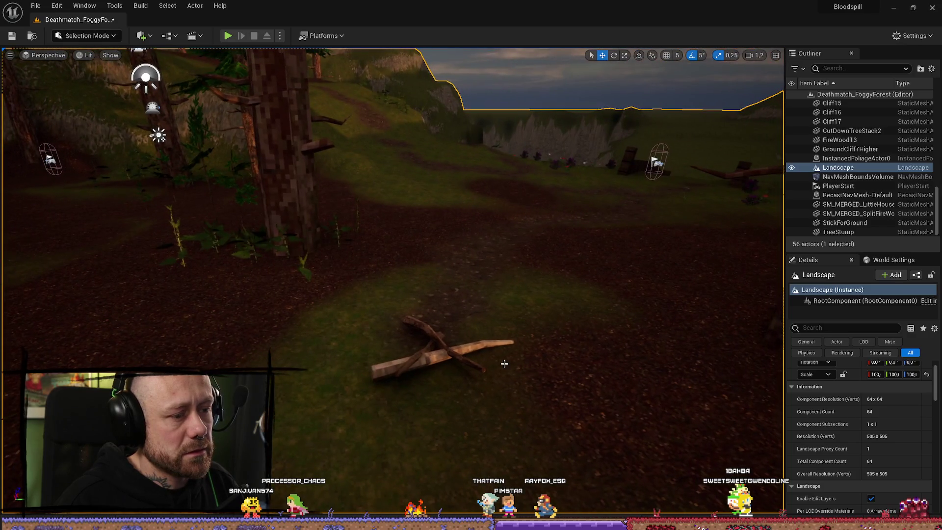
# Step: Select StickForGround, frame it with F, and orbit around it
pyautogui.click(442, 353)
pyautogui.press('f')
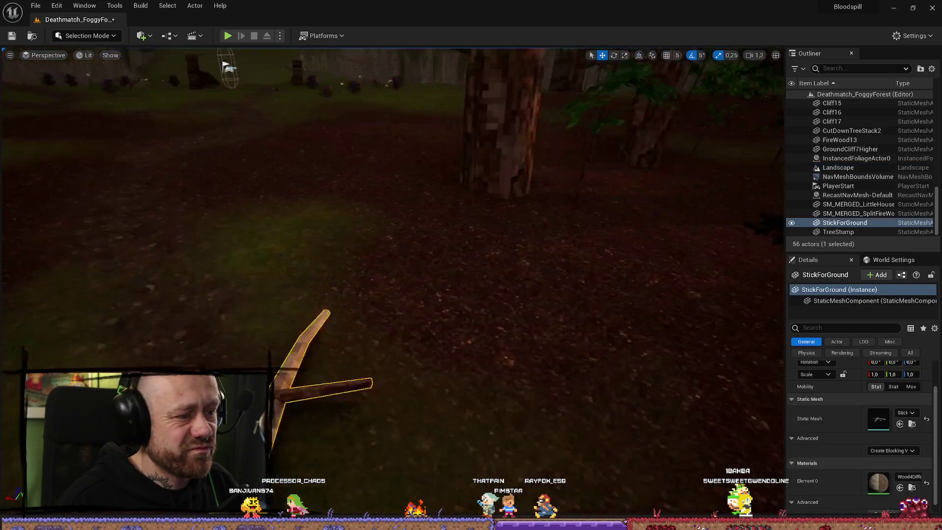
pyautogui.moveTo(439, 345); pyautogui.dragTo(439, 345)
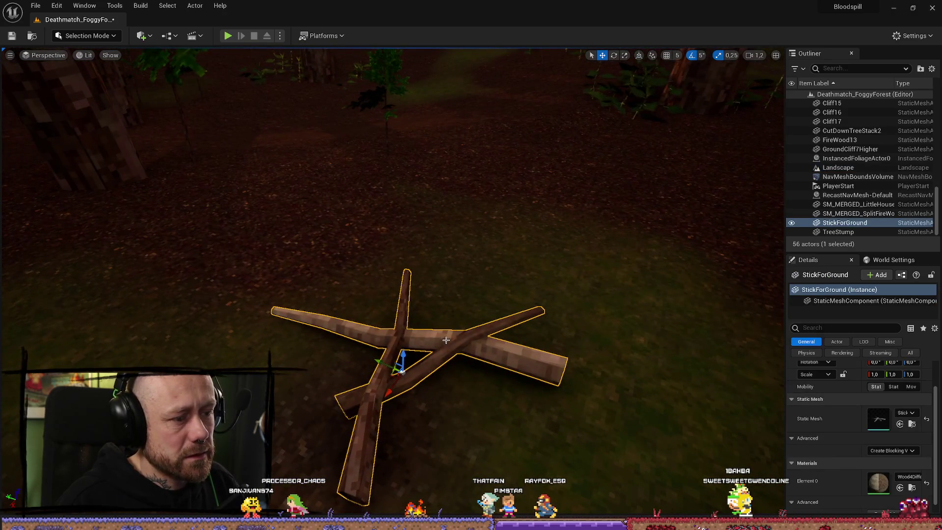
# Step: Back in Blender, enter face-select Edit Mode and shrink one stick end face to 0.75
pyautogui.hotkey('alt', 'Tab')
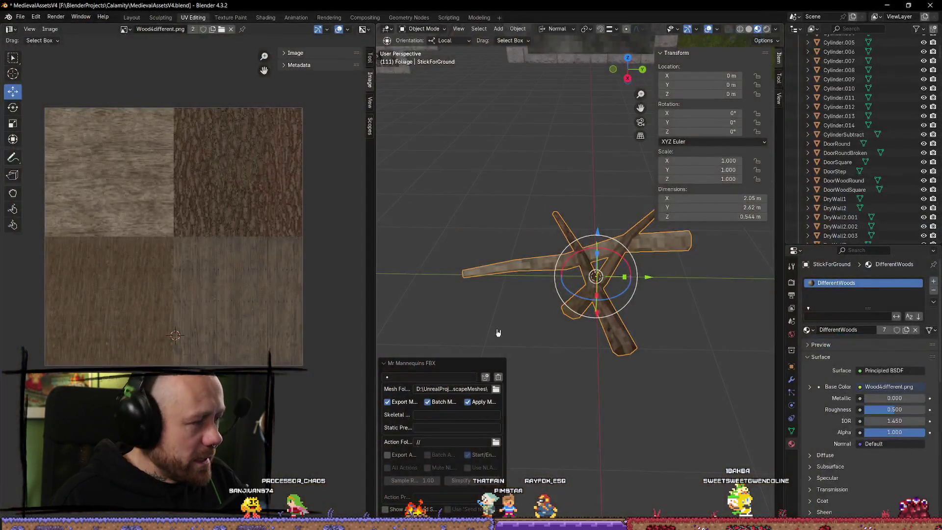
pyautogui.moveTo(498, 331)
pyautogui.mouseDown()
pyautogui.moveTo(569, 287)
pyautogui.moveTo(695, 360)
pyautogui.mouseUp()
pyautogui.press('Tab')
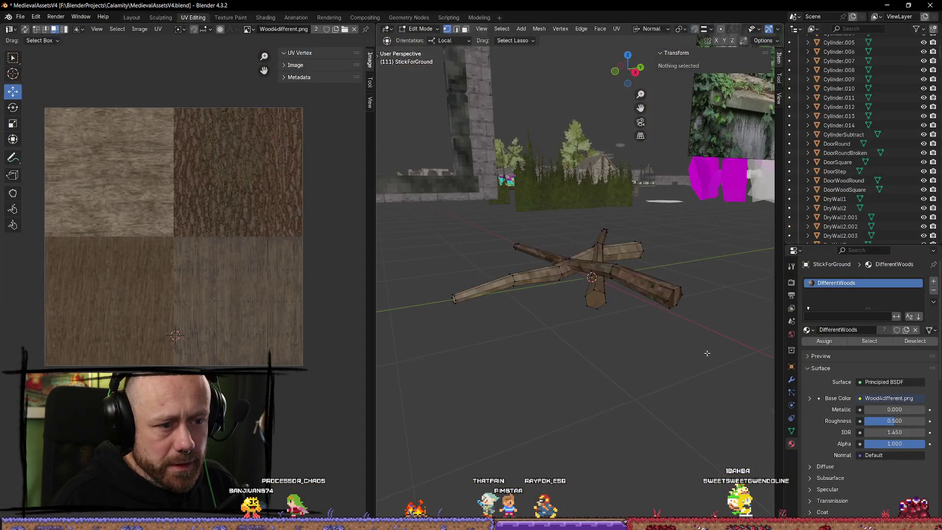
pyautogui.click(651, 311)
pyautogui.press('3')
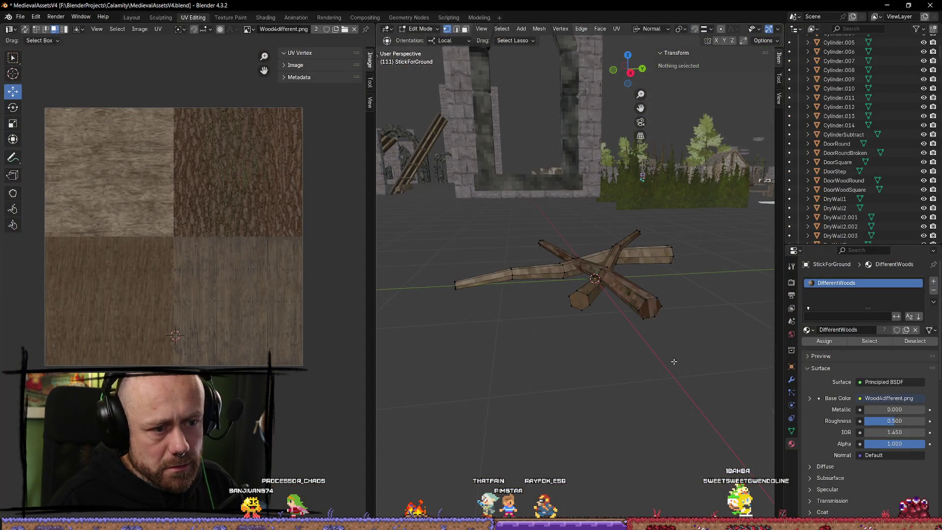
pyautogui.click(650, 312)
pyautogui.moveTo(651, 312); pyautogui.dragTo(747, 406)
pyautogui.press('s')
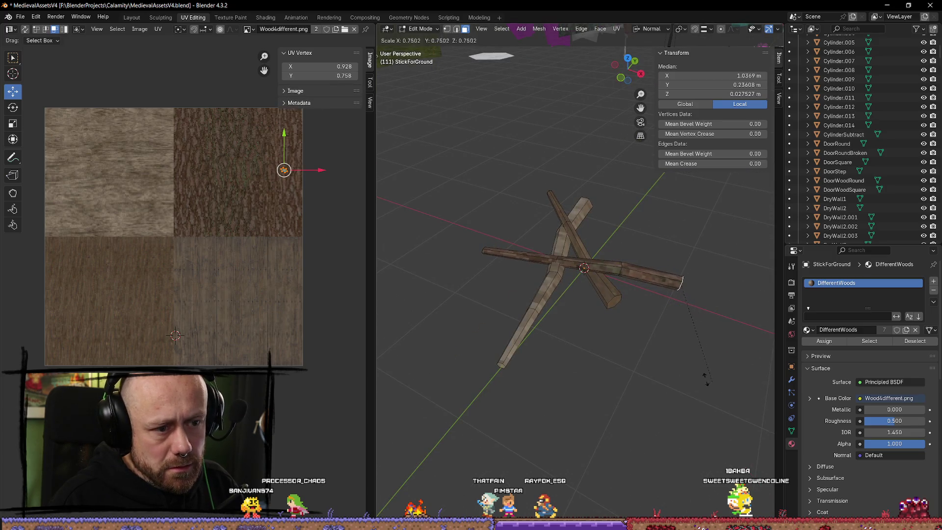
pyautogui.click(669, 353)
# Step: Shrink two more stick faces, to 0.603 and 0.505
pyautogui.click(663, 388)
pyautogui.click(614, 305)
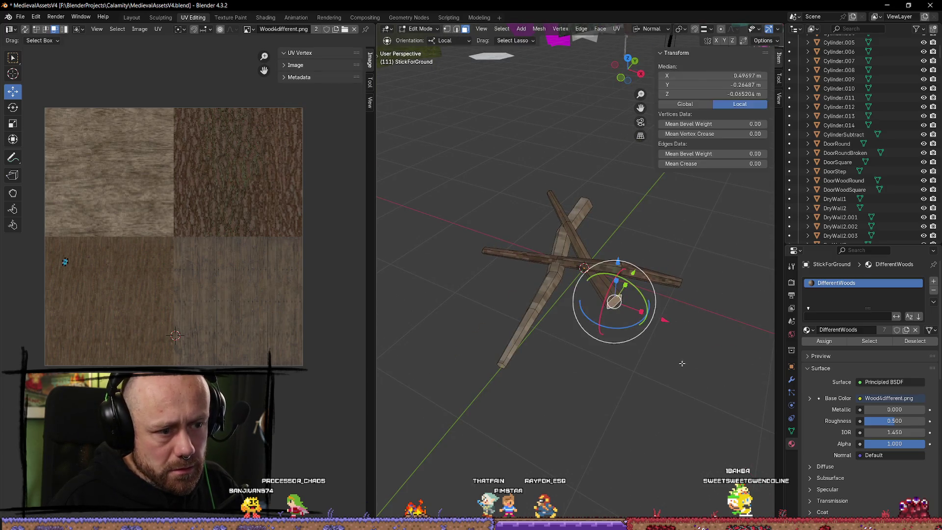
pyautogui.press('s')
pyautogui.click(671, 373)
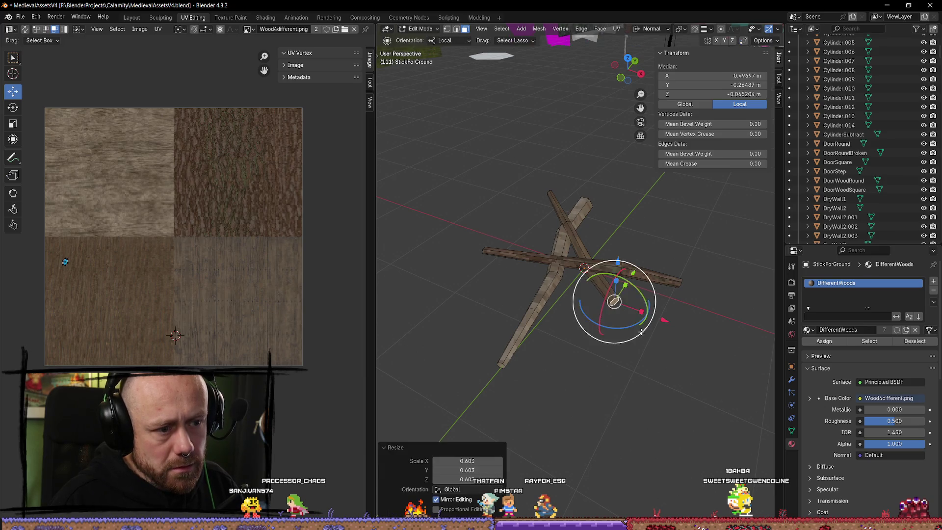
pyautogui.moveTo(515, 364); pyautogui.dragTo(672, 296)
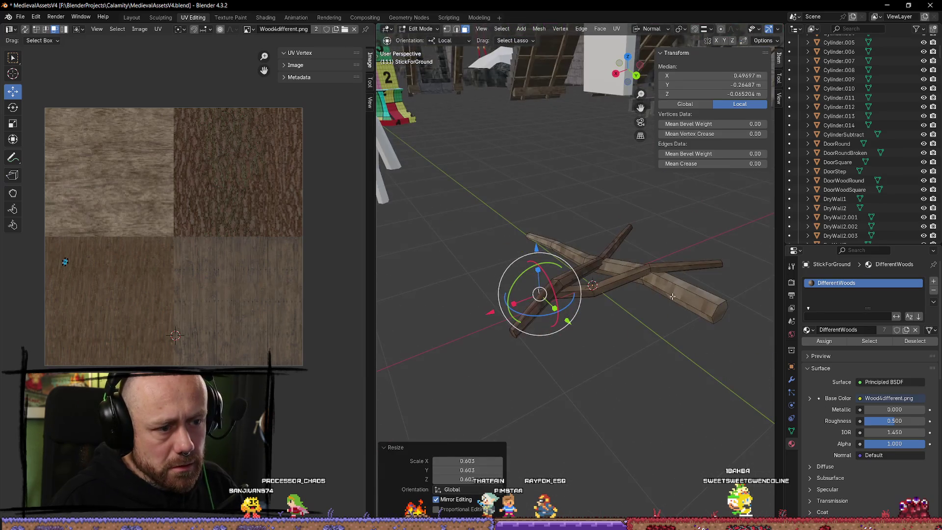
pyautogui.click(721, 308)
pyautogui.press('s')
pyautogui.click(716, 362)
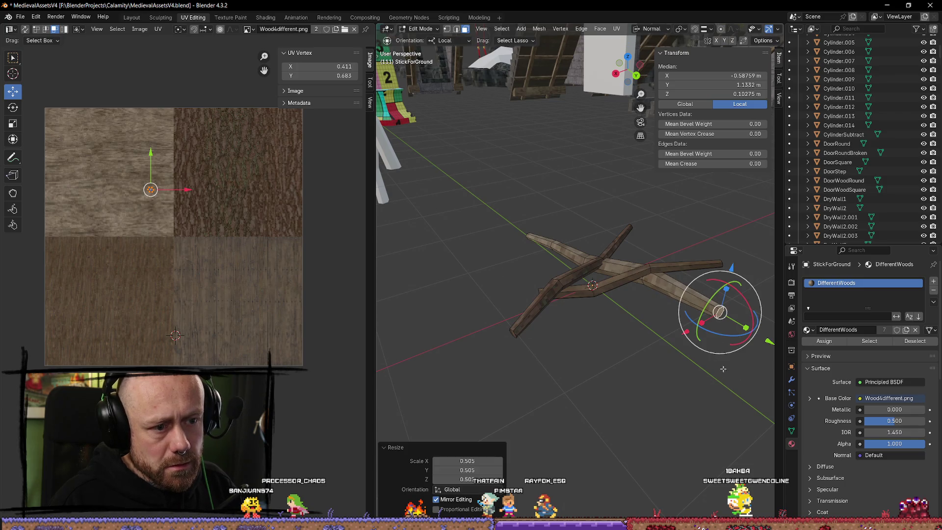
# Step: Inspect the stick's elements and edges from several angles, then return to Object Mode
pyautogui.click(669, 343)
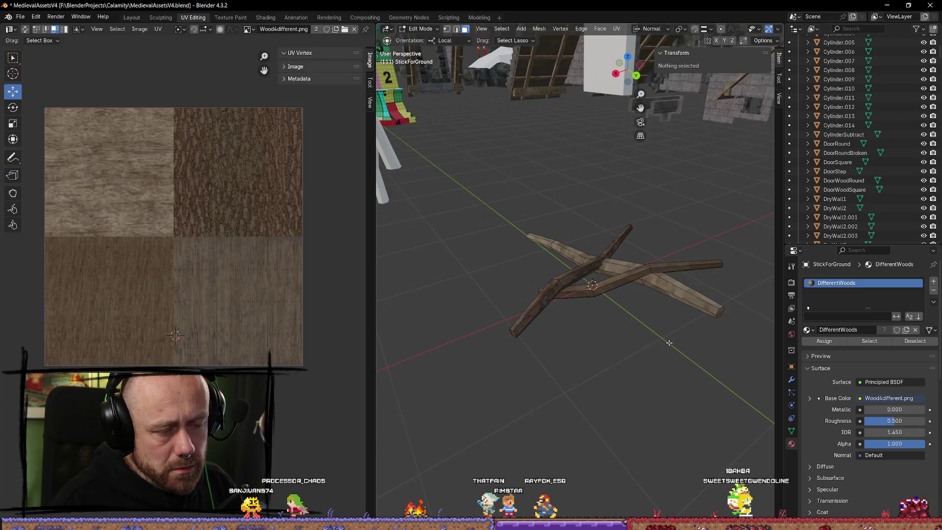
pyautogui.click(642, 284)
pyautogui.click(663, 312)
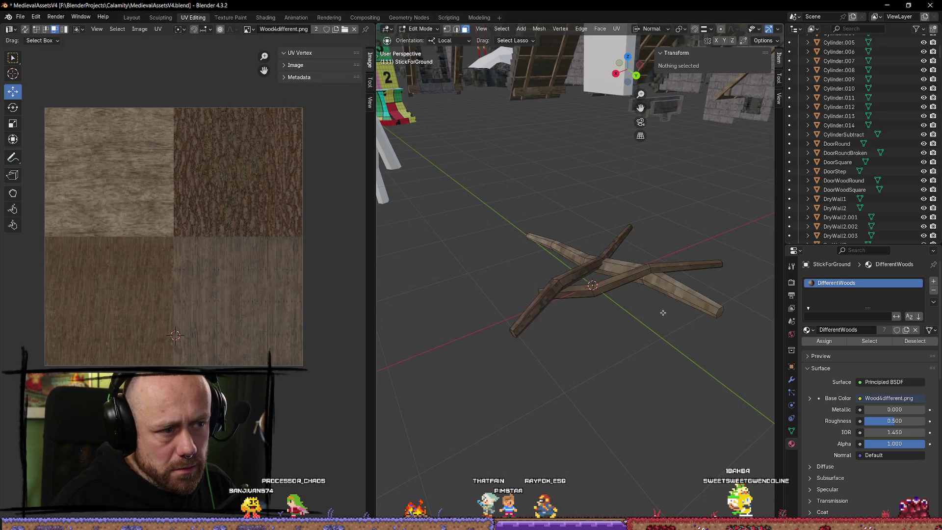
pyautogui.keyDown('alt'); pyautogui.click(646, 280); pyautogui.keyUp('alt')
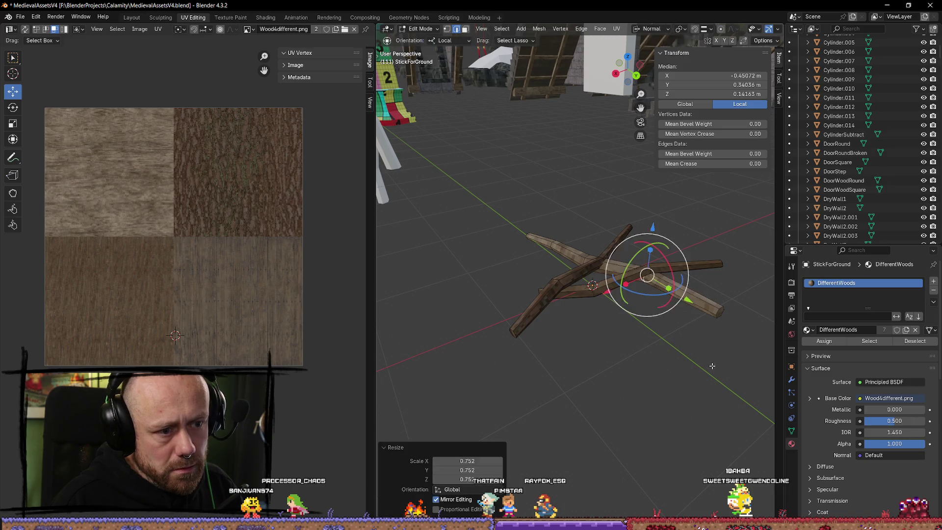
pyautogui.click(705, 380)
pyautogui.scroll(-2, 705, 380)
pyautogui.moveTo(705, 379); pyautogui.dragTo(664, 315)
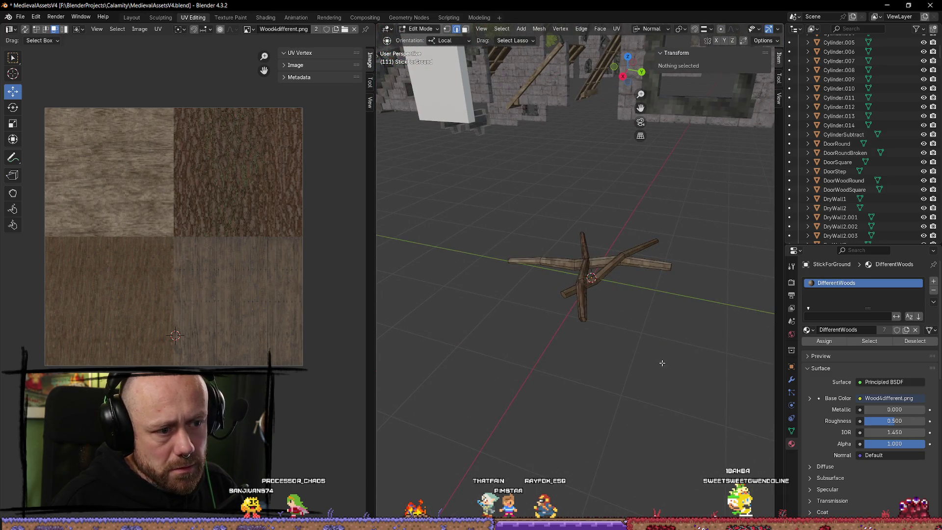
pyautogui.moveTo(662, 363)
pyautogui.mouseDown()
pyautogui.moveTo(628, 319)
pyautogui.moveTo(631, 362)
pyautogui.moveTo(627, 314)
pyautogui.mouseUp()
pyautogui.press('Tab')
# Step: Export StickForGround as FBX to LandscapeMeshes from the Mr Mannequins popup, then return to Unreal
pyautogui.press('q')
pyautogui.click(624, 300)
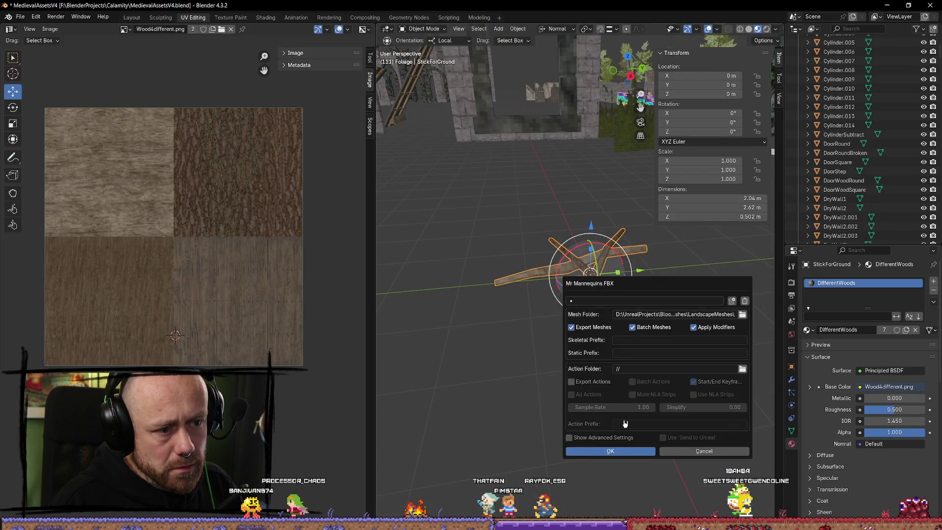
pyautogui.click(610, 451)
pyautogui.hotkey('alt', 'Tab')
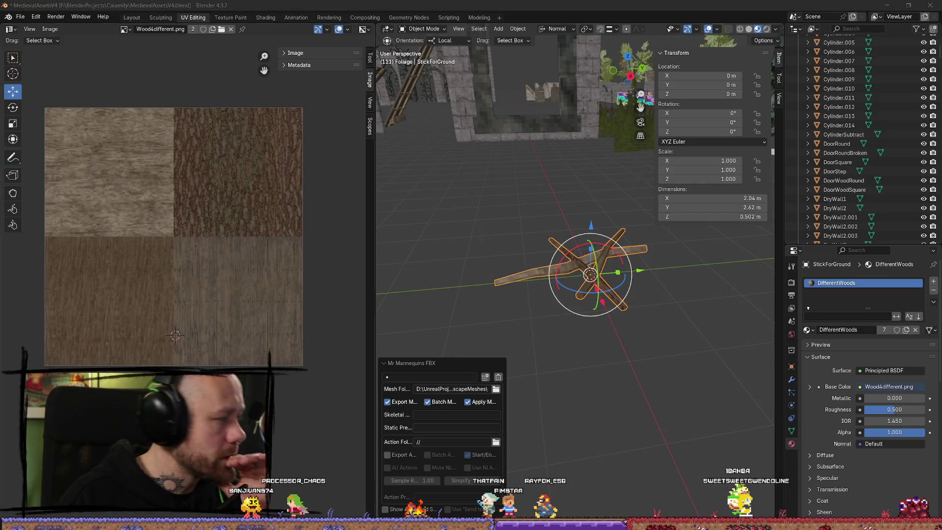
pyautogui.hotkey('alt', 'Tab')
pyautogui.hotkey('alt', 'Tab')
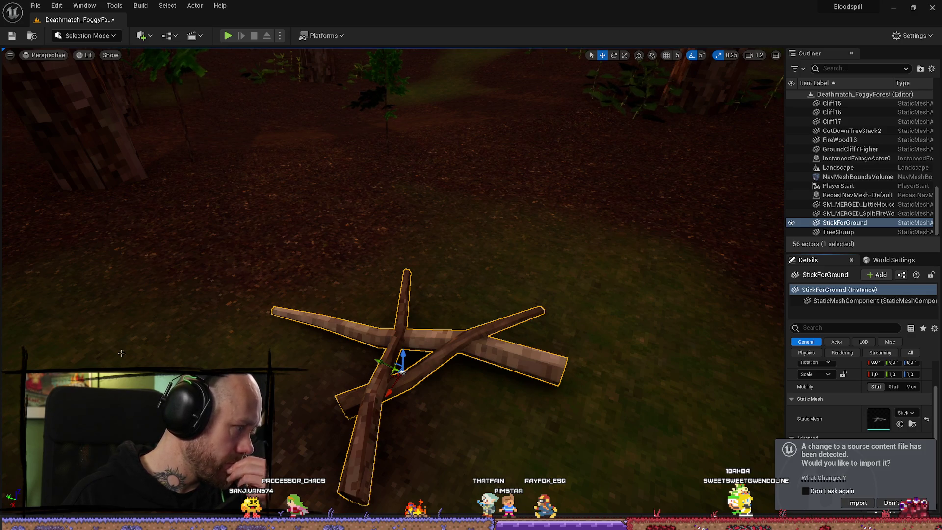
# Step: Reimport the tapered stick and fly the camera in close to inspect it
pyautogui.click(858, 503)
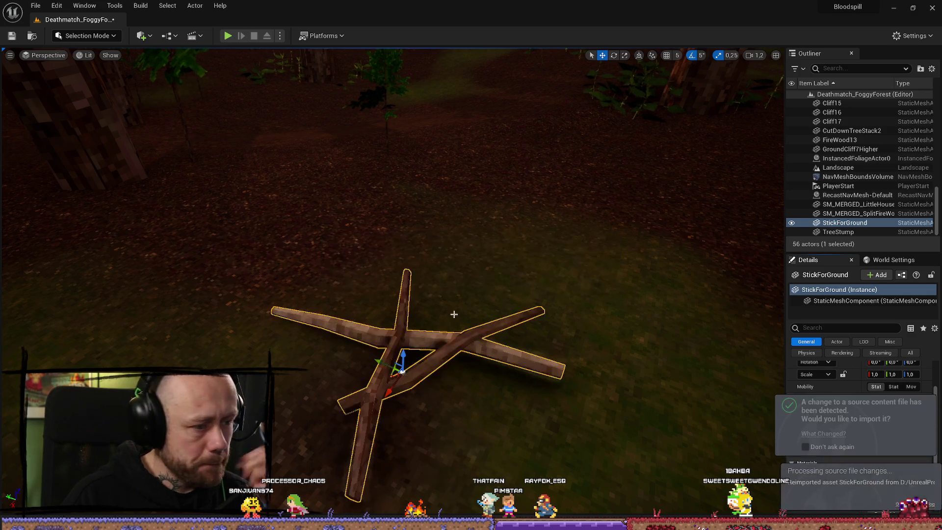
pyautogui.click(485, 270)
pyautogui.moveTo(186, 100)
pyautogui.mouseDown()
pyautogui.moveTo(483, 101)
pyautogui.moveTo(564, 293)
pyautogui.moveTo(246, 155)
pyautogui.moveTo(453, 159)
pyautogui.moveTo(294, 147)
pyautogui.mouseUp()
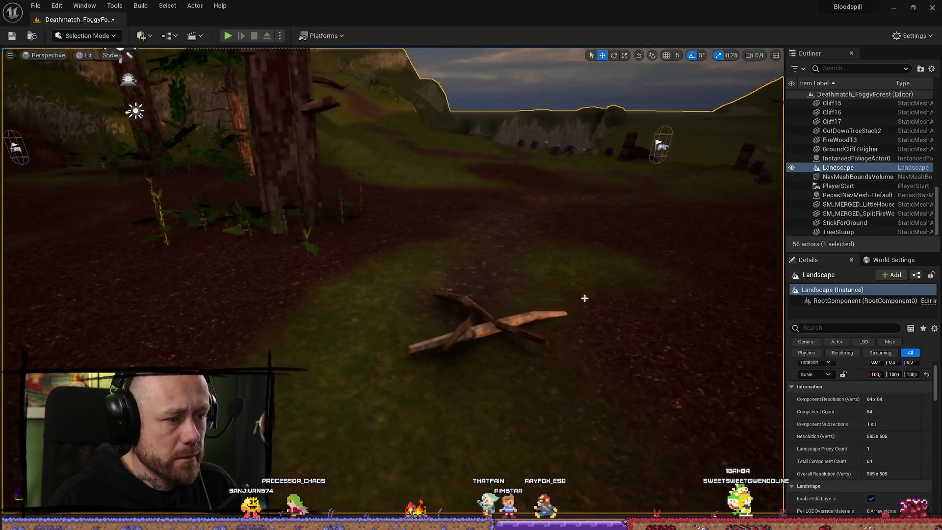
pyautogui.click(484, 316)
pyautogui.moveTo(484, 315)
pyautogui.mouseDown()
pyautogui.moveTo(103, 90)
pyautogui.moveTo(211, 64)
pyautogui.mouseUp()
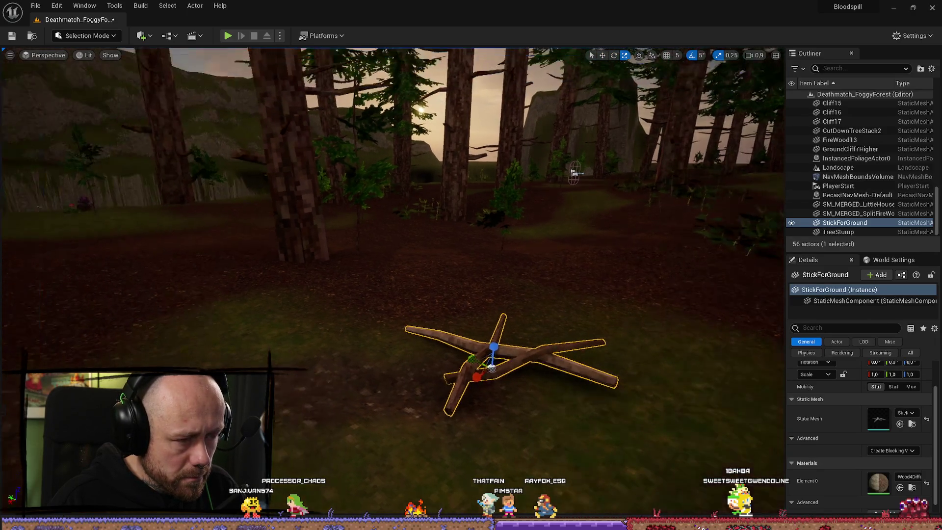
# Step: Open the StickForGround static mesh from the Content Drawer's 'stick' search
pyautogui.click(489, 369)
pyautogui.hotkey('ctrl', 'space')
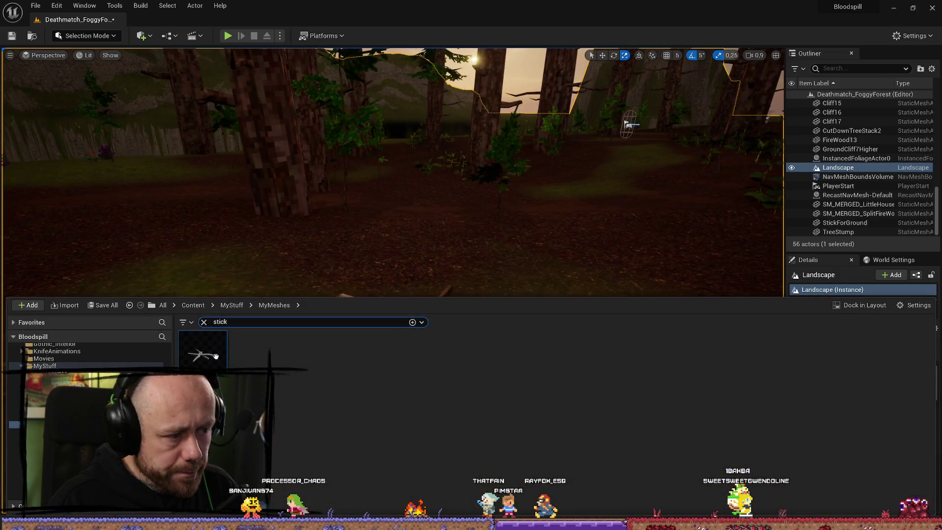
pyautogui.moveTo(489, 369); pyautogui.dragTo(490, 370)
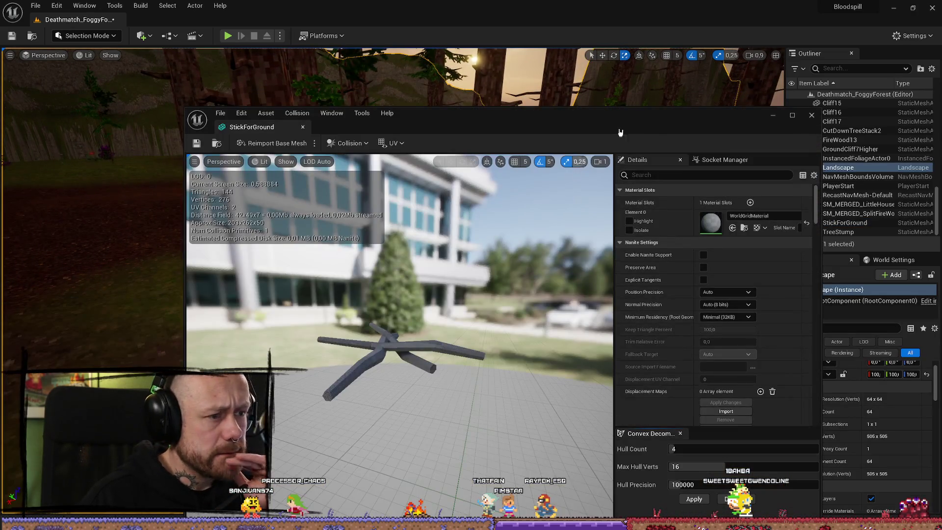
# Step: In the maximized mesh editor, set StickForGround's Collision Presets to NoCollision
pyautogui.click(792, 112)
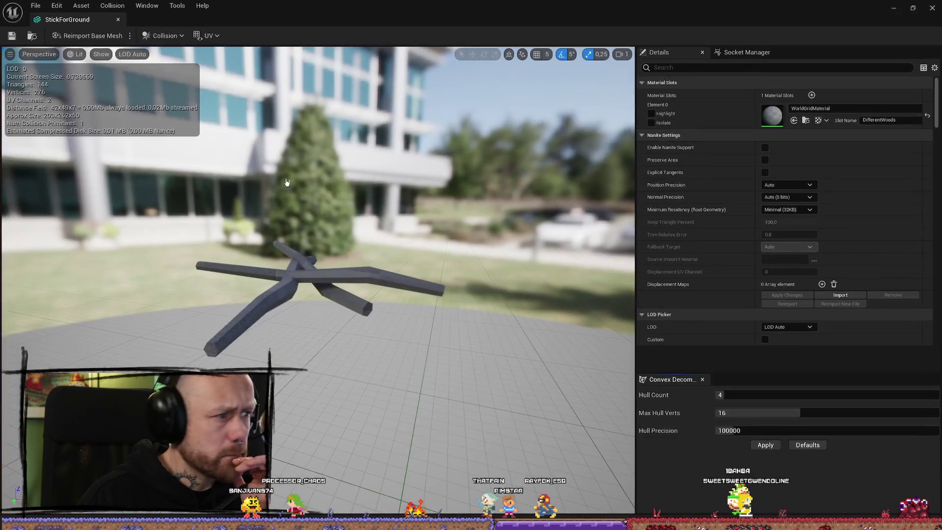
pyautogui.click(161, 35)
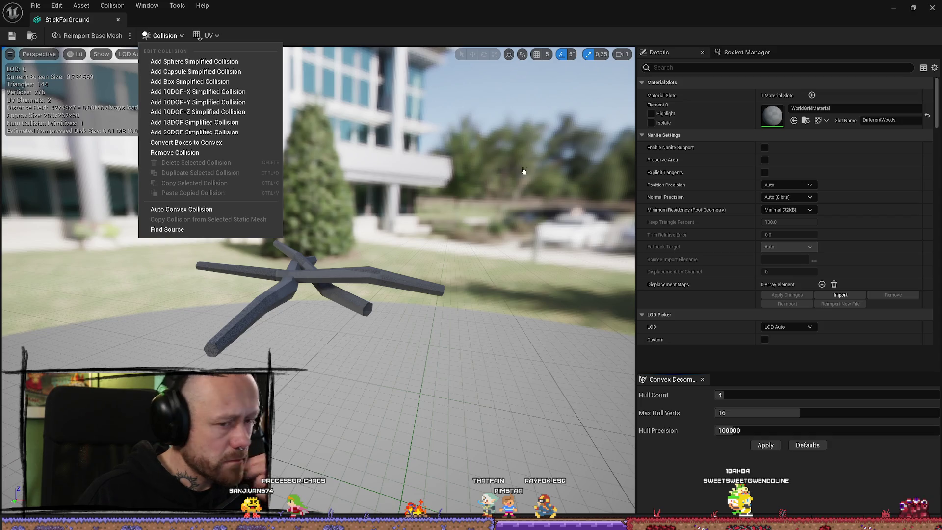
pyautogui.click(761, 67)
pyautogui.write('coll')
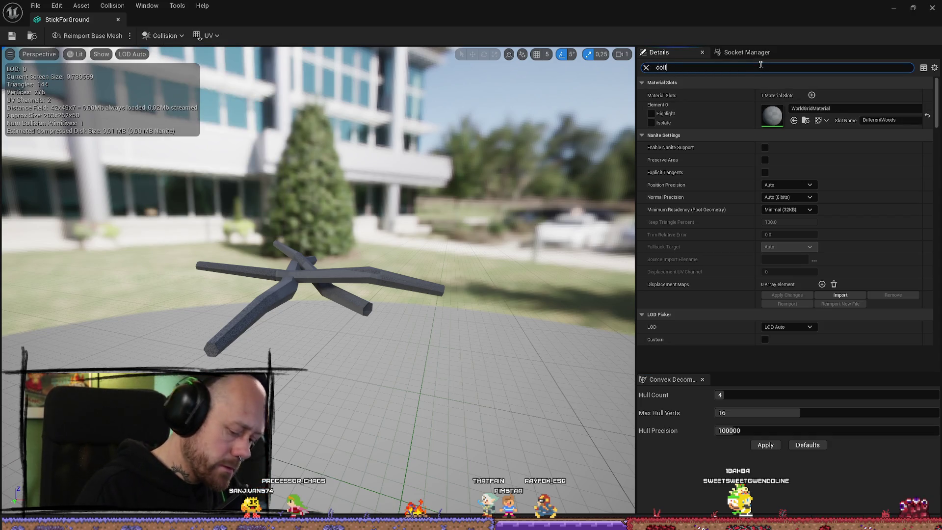
pyautogui.write('isio')
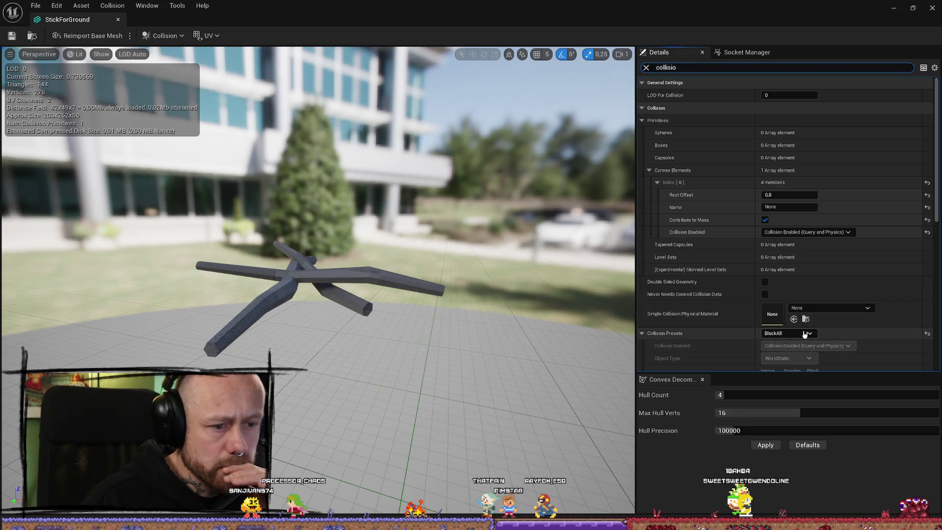
pyautogui.click(805, 334)
pyautogui.click(783, 350)
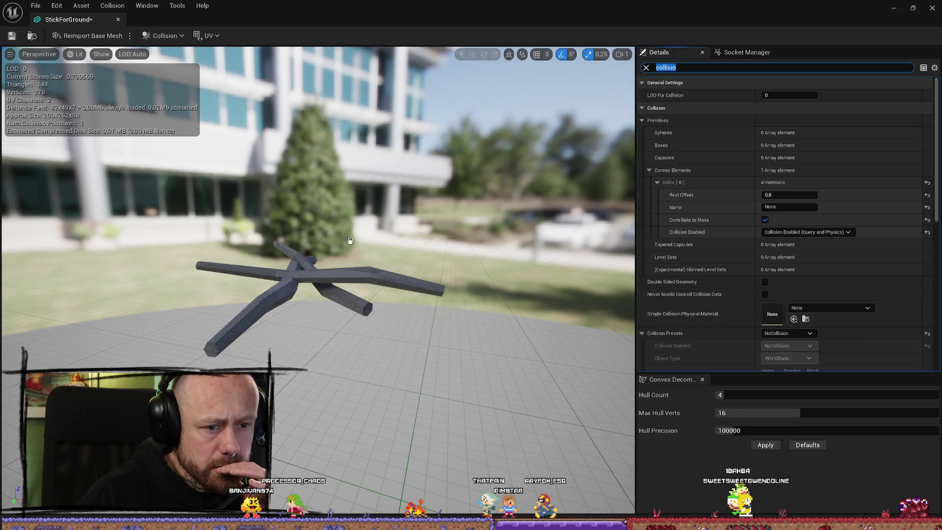
# Step: Save the StickForGround mesh and close the mesh editor
pyautogui.click(35, 5)
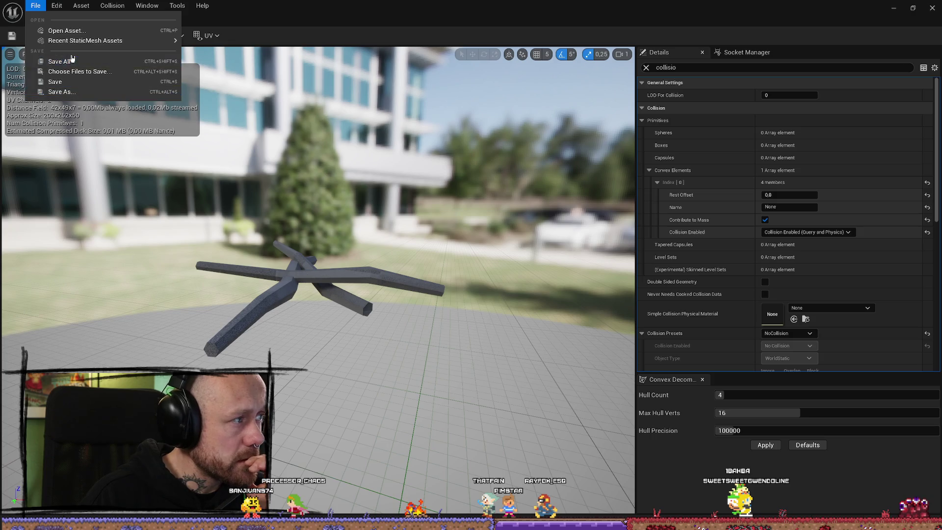
pyautogui.click(63, 81)
pyautogui.click(930, 8)
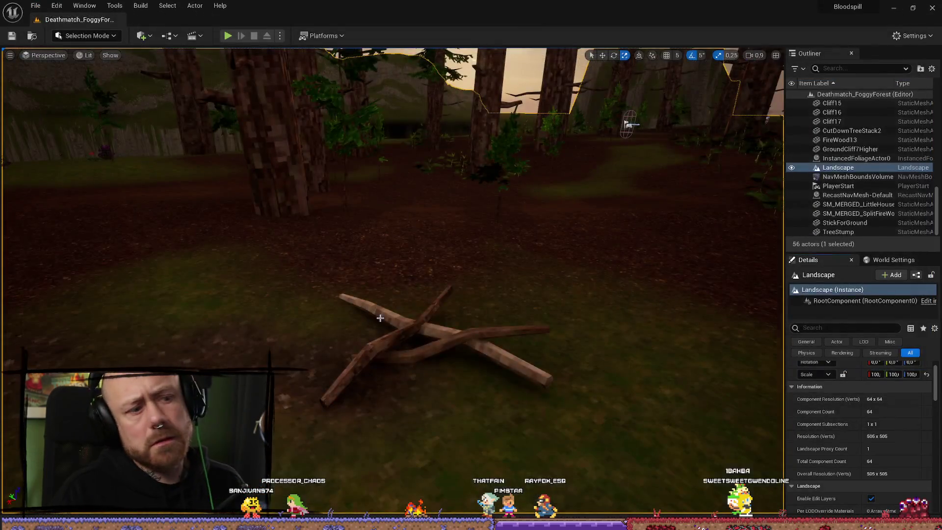
pyautogui.hotkey('ctrl', 'space')
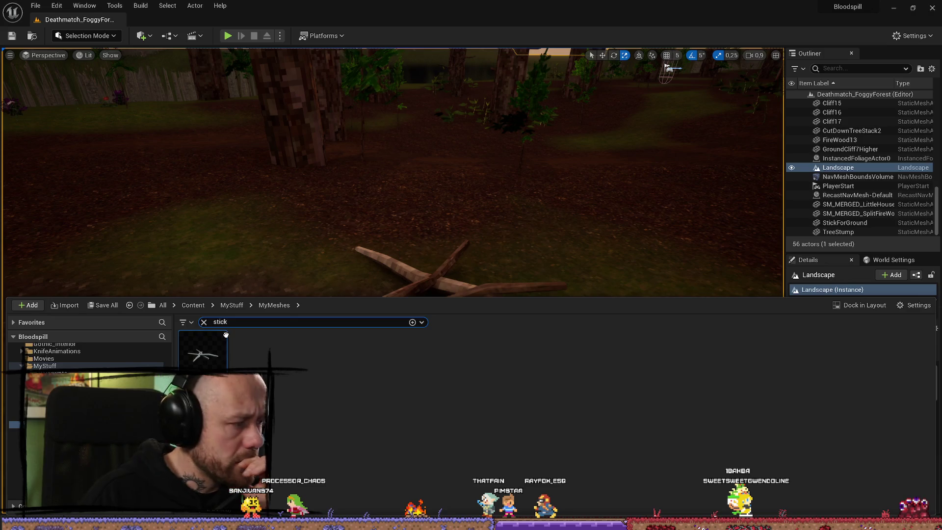
pyautogui.click(227, 36)
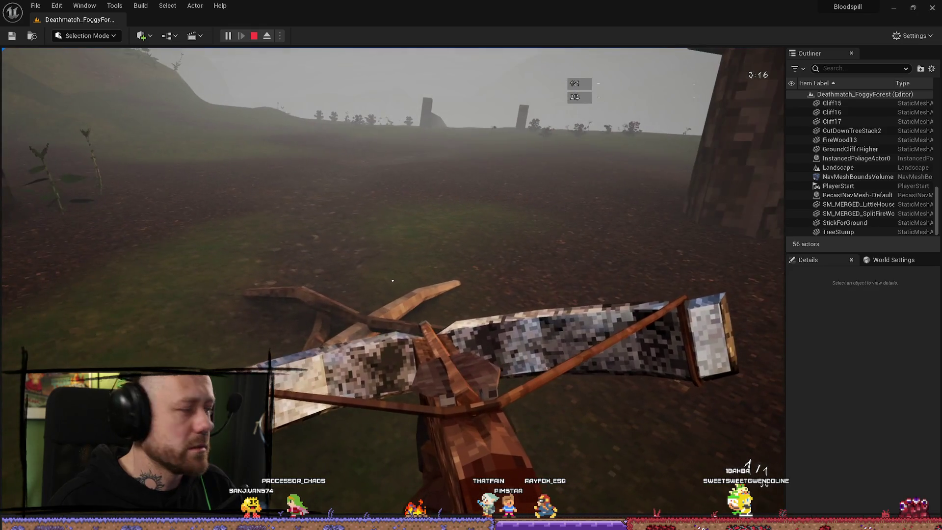
pyautogui.press('Escape')
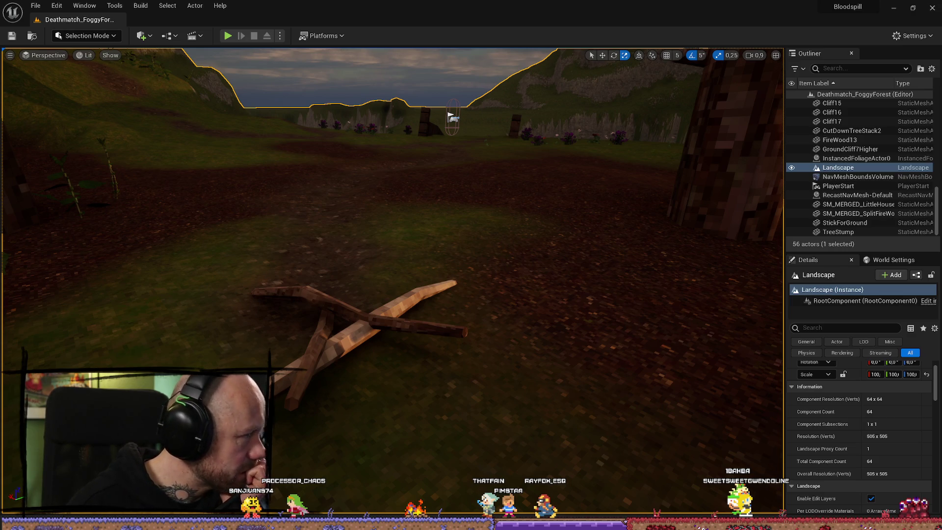
pyautogui.hotkey('alt', 'Tab')
# Step: Search 'Do or Die' in a new tab, then refine the query to 'Do or Die game'
pyautogui.hotkey('ctrl', 't')
pyautogui.write('Do or Die')
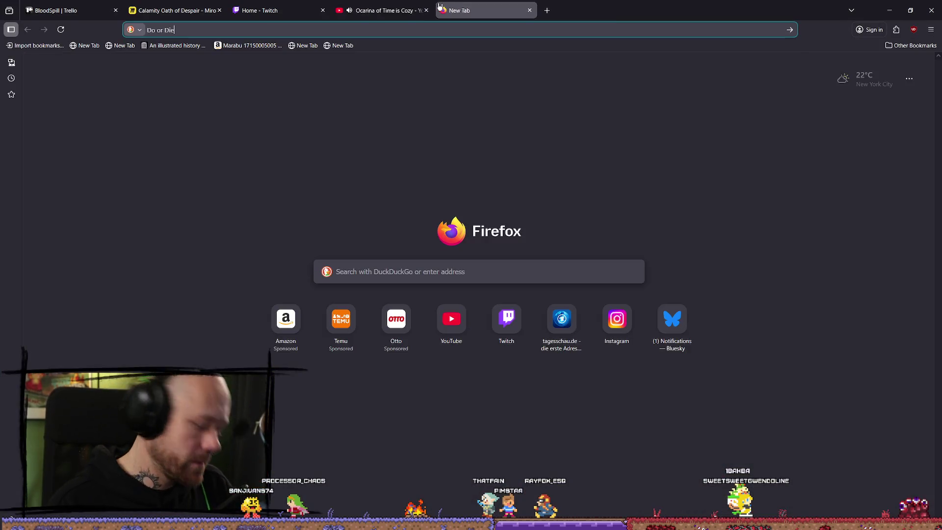
pyautogui.press('Return')
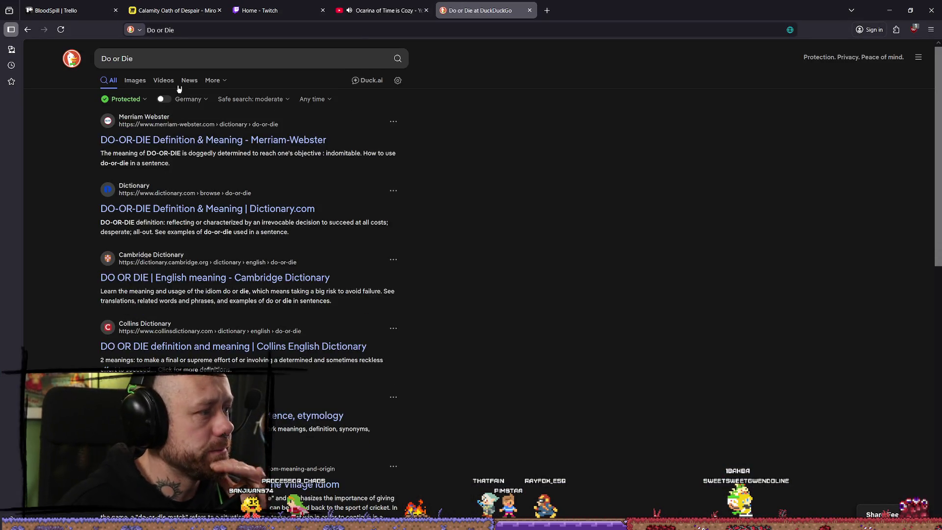
pyautogui.click(185, 64)
pyautogui.write('game')
pyautogui.press('Return')
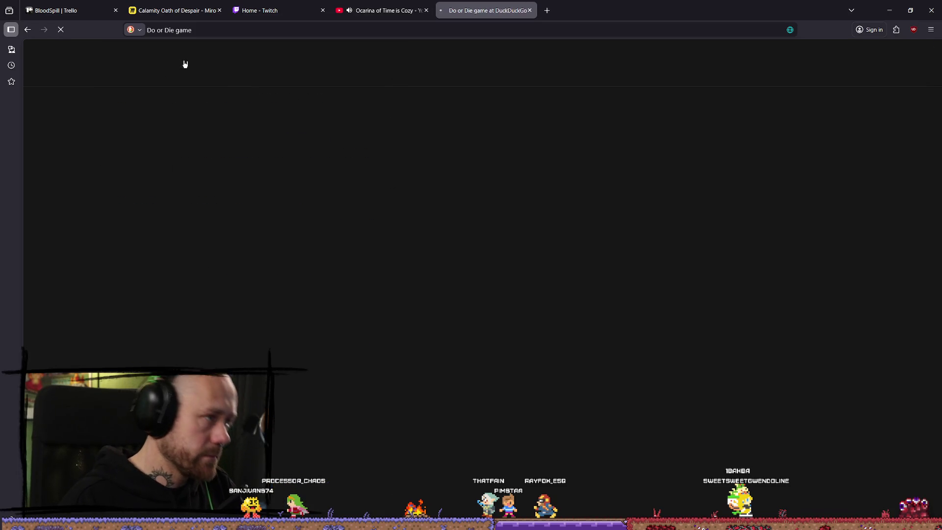
pyautogui.click(185, 62)
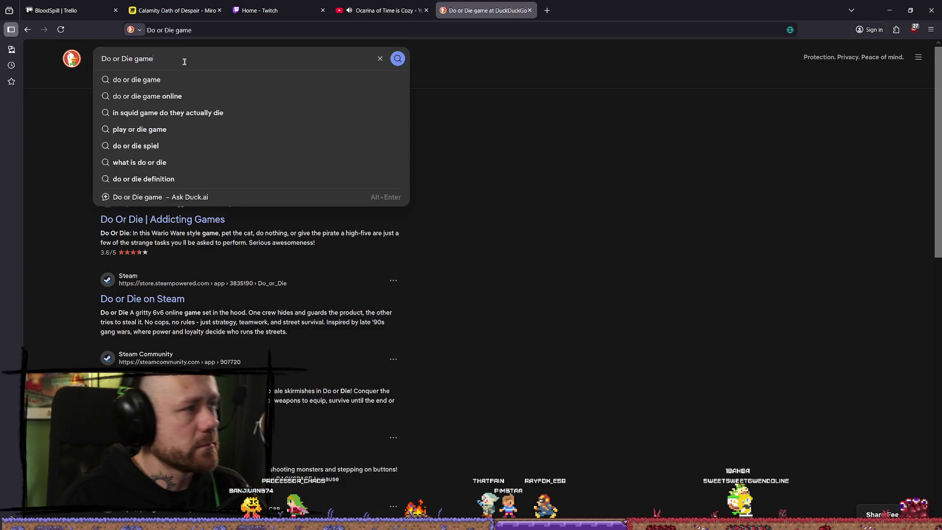
pyautogui.press('Return')
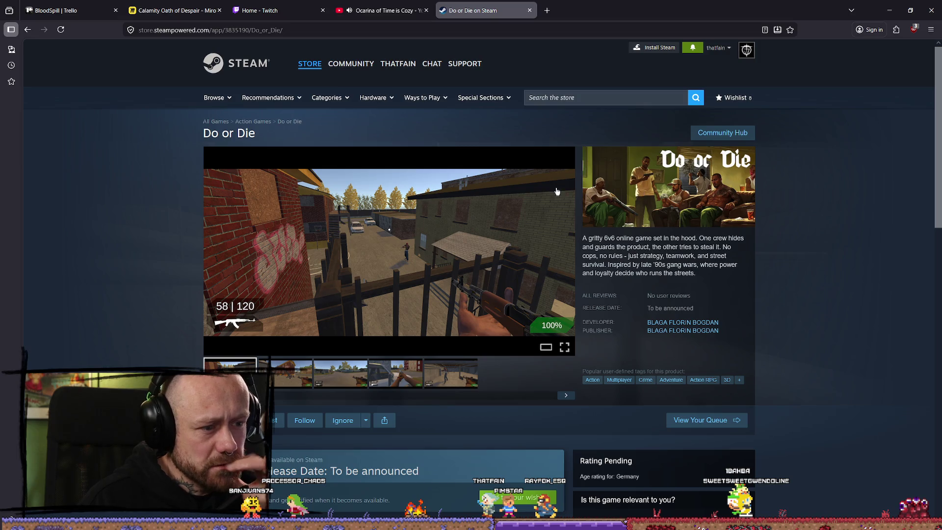
# Step: Step forward through the Do or Die screenshot thumbnails to the basement shot, then back to the first
pyautogui.click(303, 382)
pyautogui.click(340, 376)
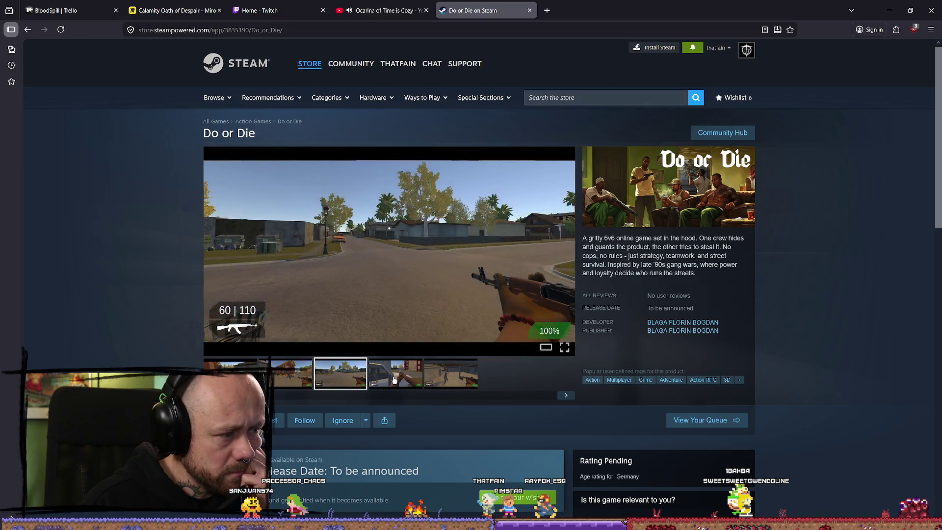
pyautogui.click(396, 375)
pyautogui.click(446, 380)
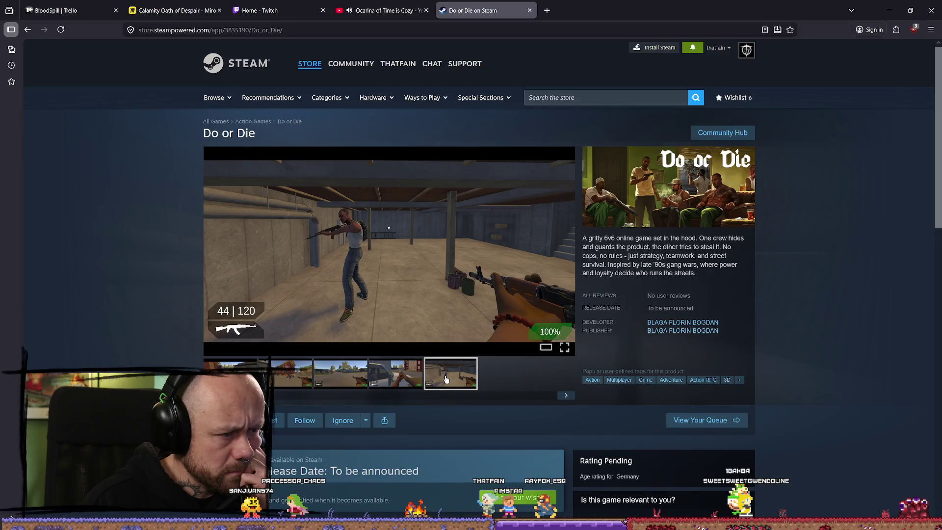
pyautogui.click(409, 379)
pyautogui.click(338, 376)
pyautogui.click(231, 376)
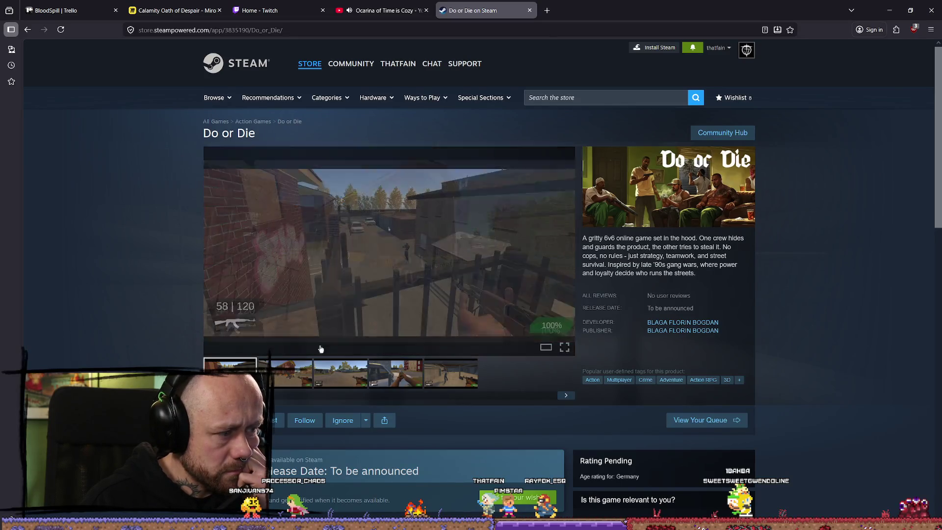
# Step: Highlight the '6v6 online' description, then view the brick building and street screenshots enlarged
pyautogui.scroll(-2, 352, 310)
pyautogui.scroll(-6, 352, 310)
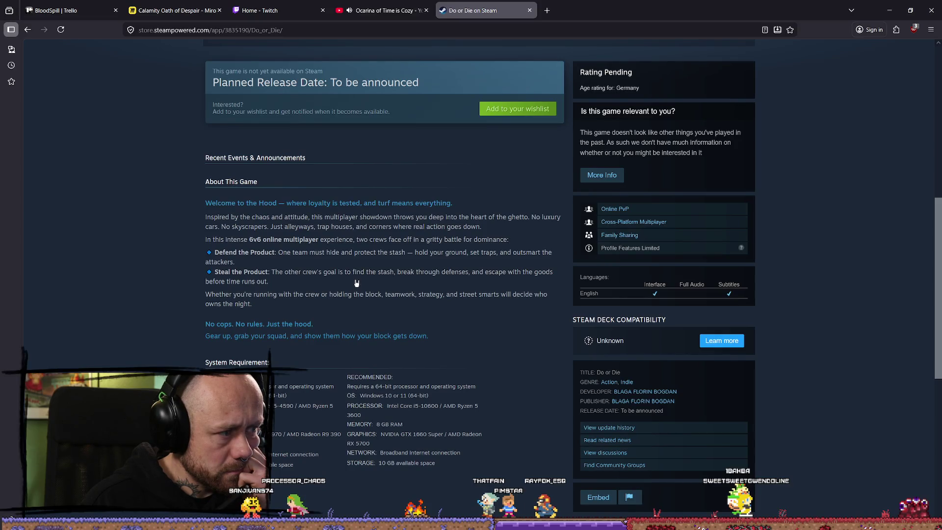
pyautogui.scroll(8, 348, 294)
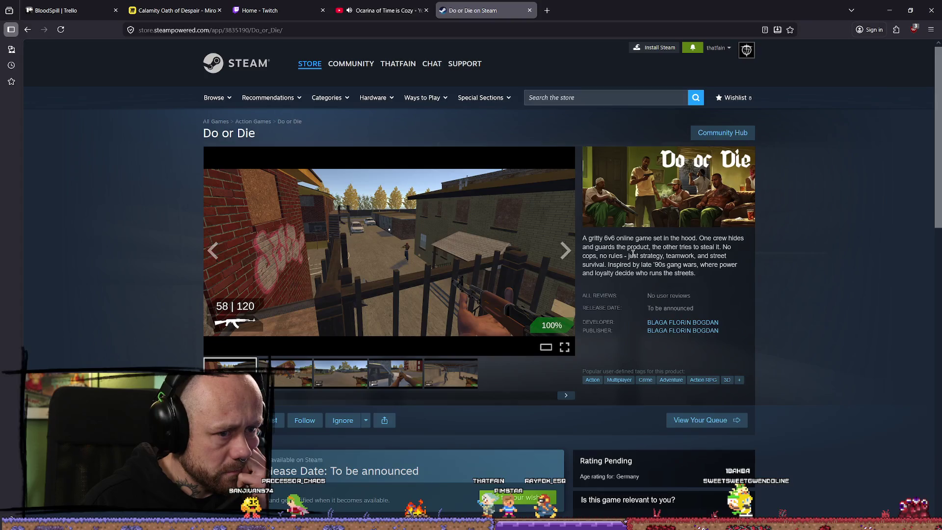
pyautogui.moveTo(603, 238); pyautogui.dragTo(643, 238)
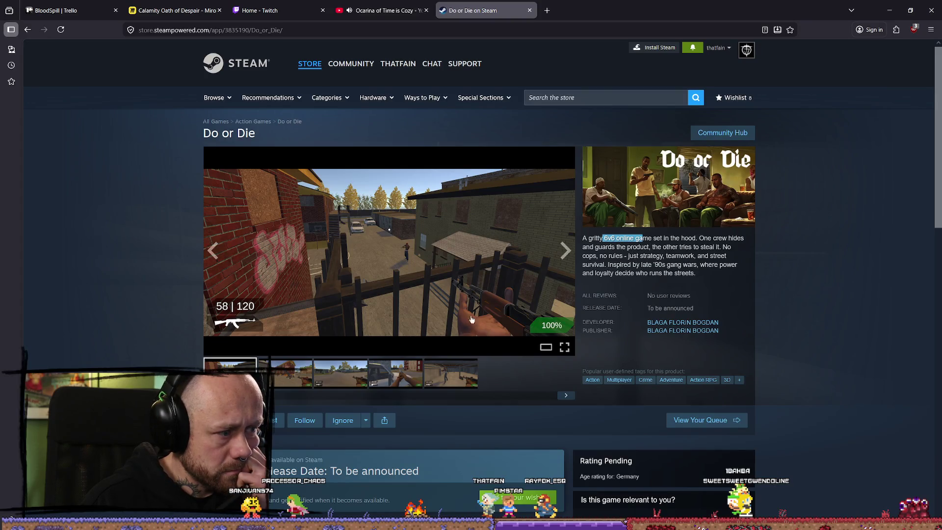
pyautogui.click(555, 253)
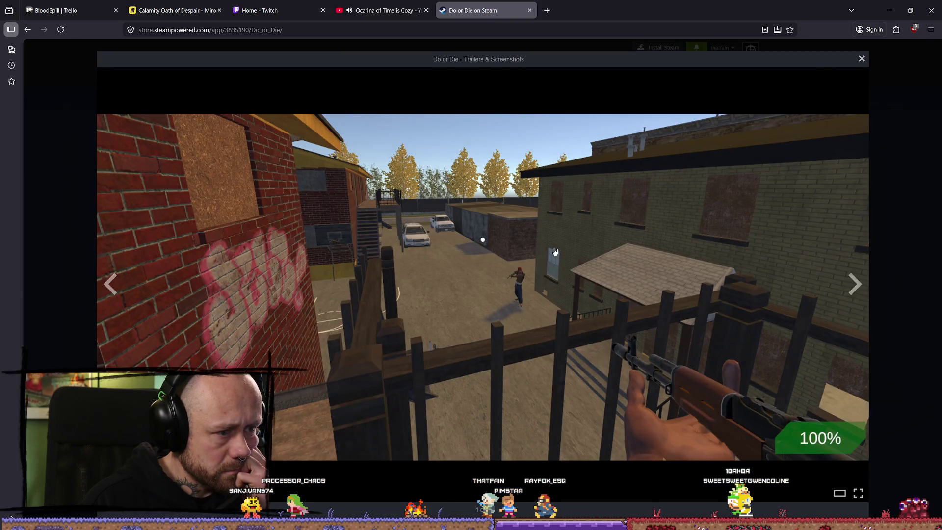
pyautogui.click(855, 282)
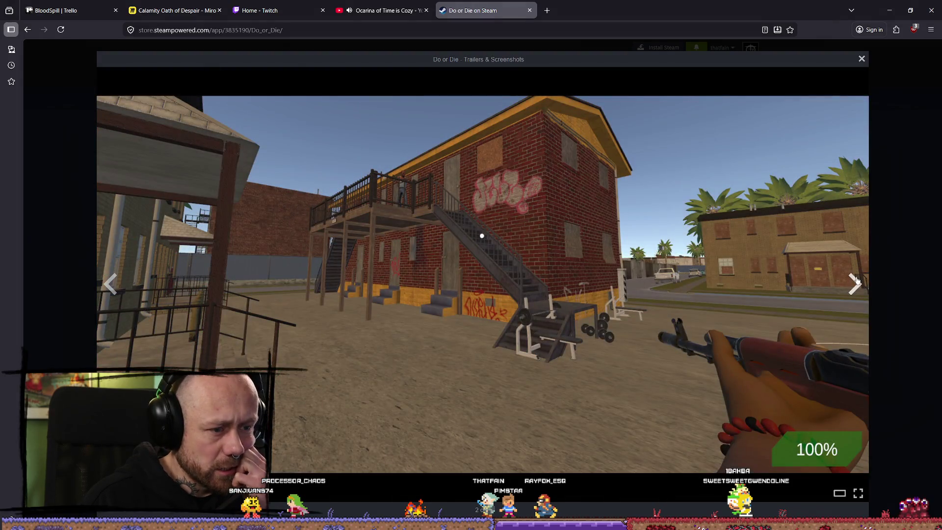
pyautogui.click(855, 280)
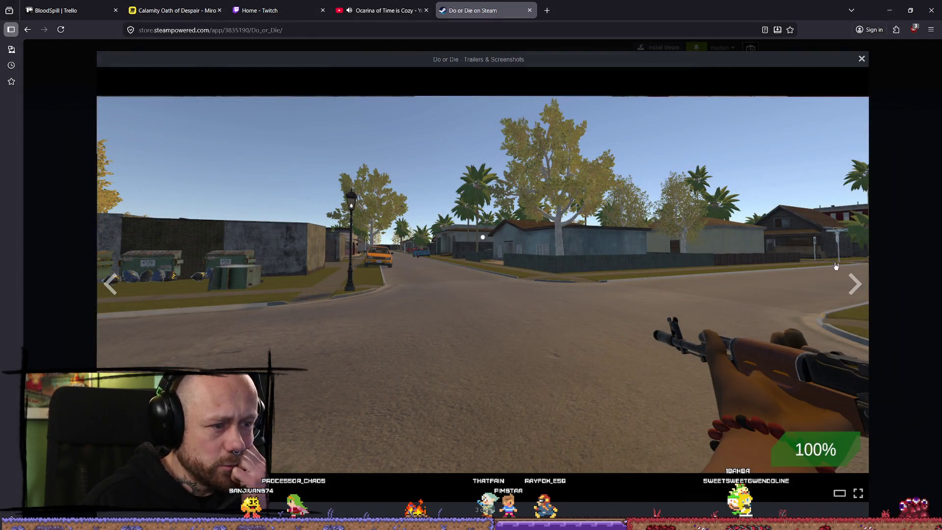
pyautogui.click(898, 148)
# Step: Open the gameplay screenshot full size and advance through the gallery to the brick stair-building
pyautogui.scroll(-7, 631, 275)
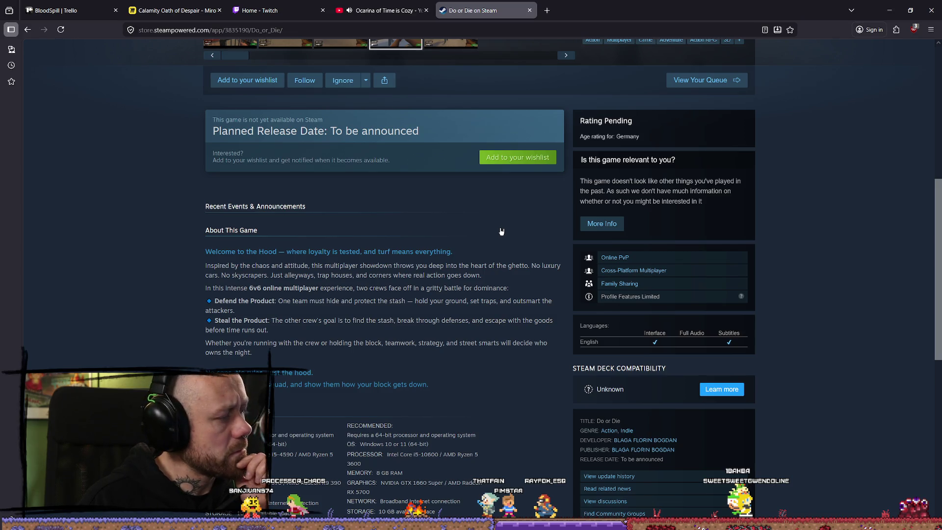
pyautogui.scroll(4, 502, 231)
pyautogui.scroll(-5, 496, 217)
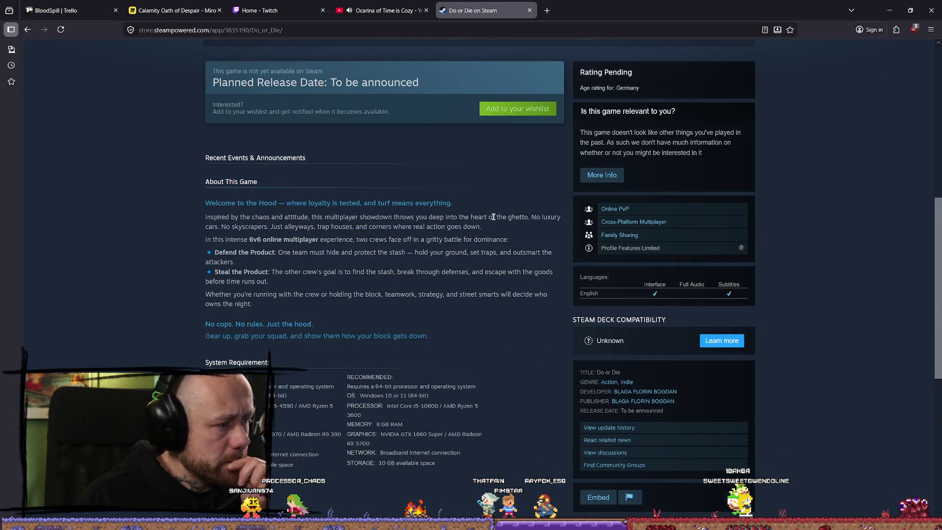
pyautogui.scroll(10, 494, 217)
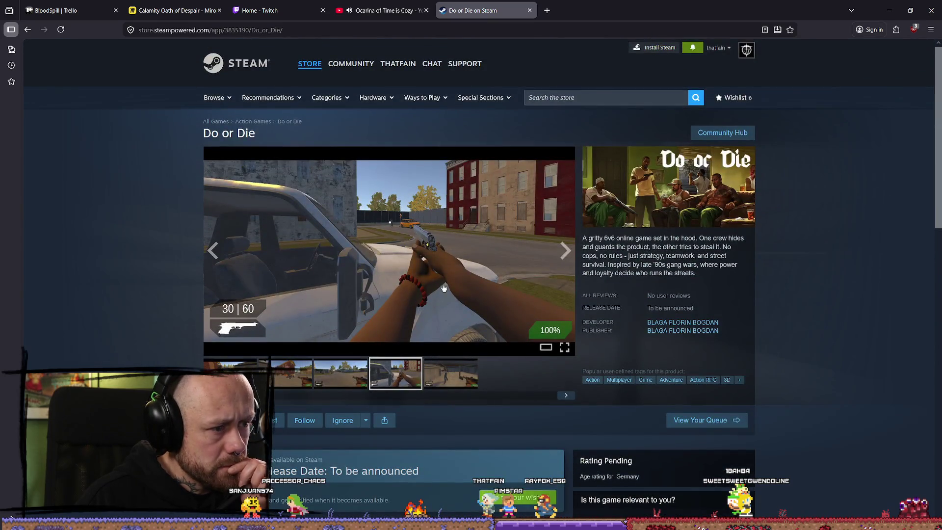
pyautogui.click(446, 252)
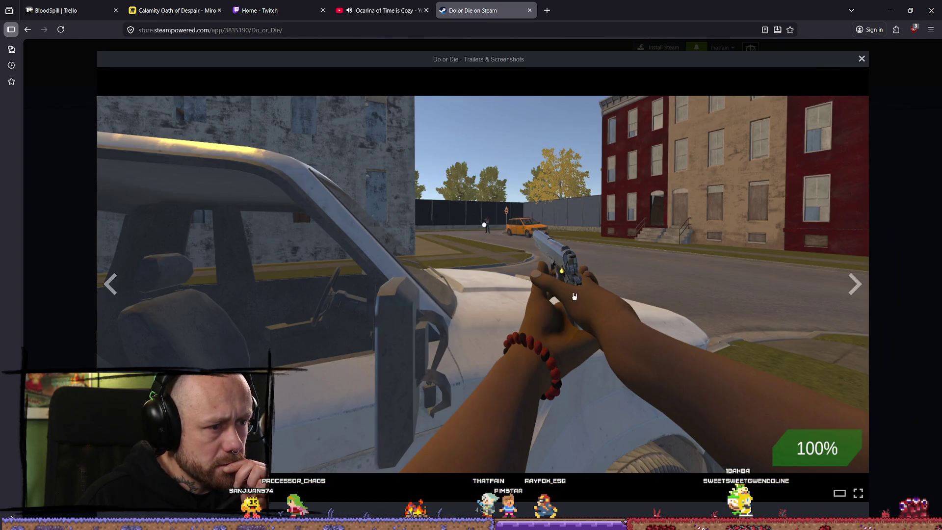
pyautogui.click(854, 290)
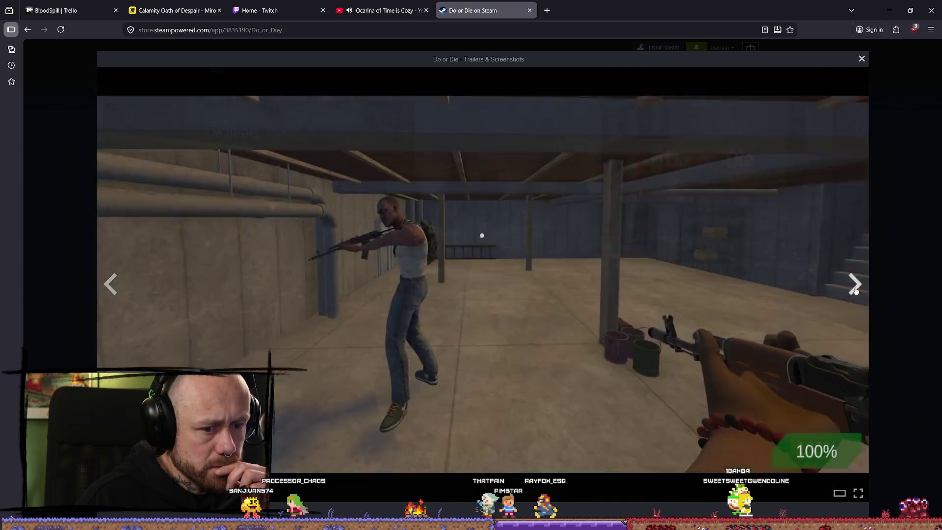
pyautogui.click(855, 290)
pyautogui.click(855, 290)
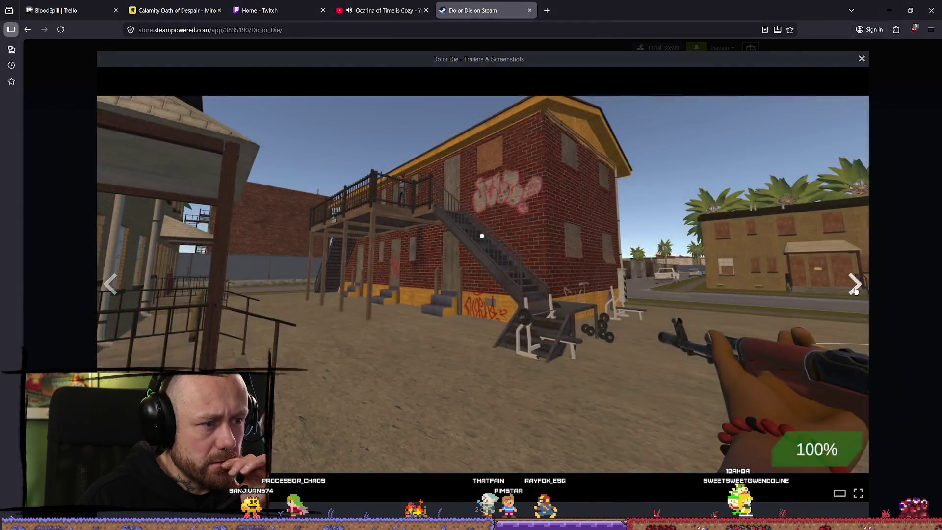
pyautogui.click(855, 290)
pyautogui.click(855, 290)
pyautogui.click(855, 290)
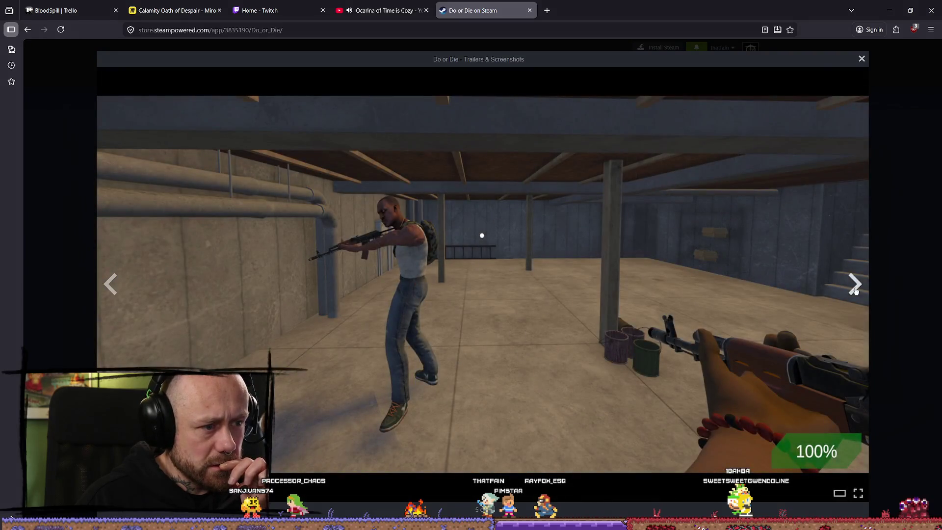
pyautogui.click(854, 290)
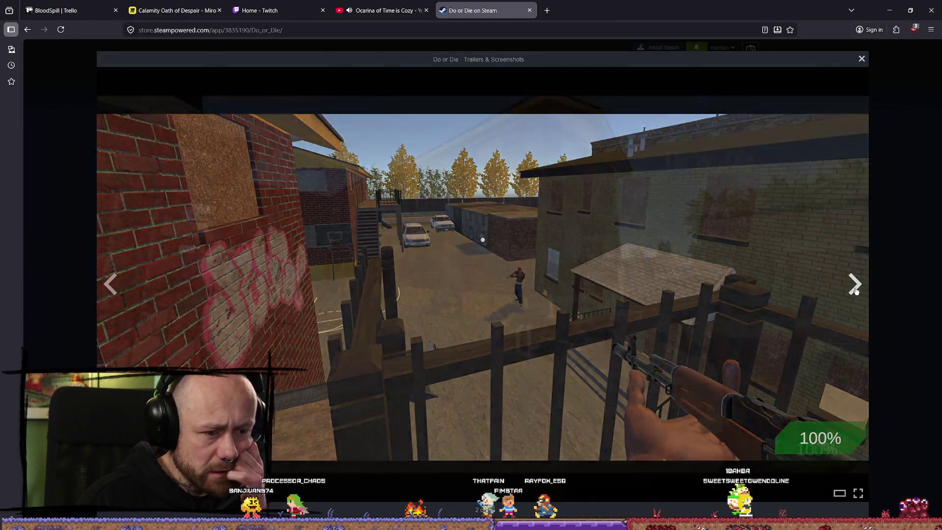
pyautogui.click(855, 290)
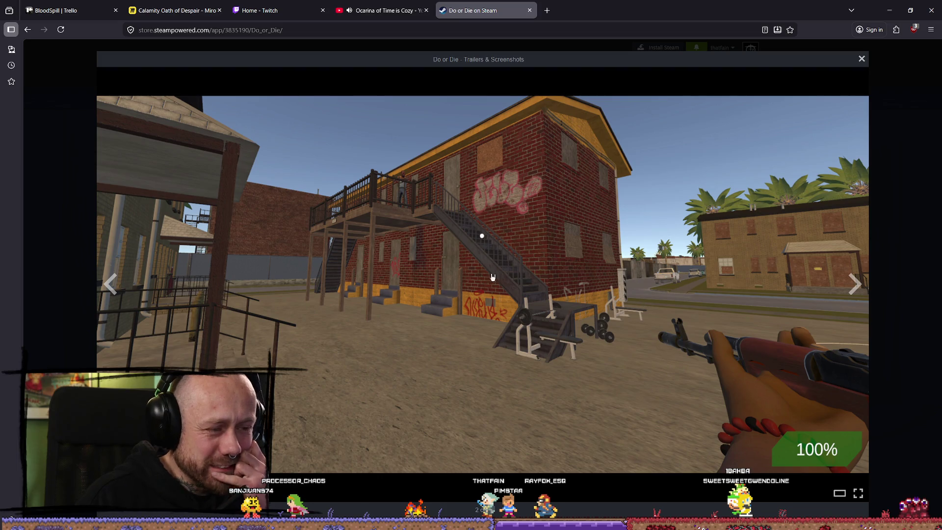
# Step: Browse the street, pistol-by-car, basement rifle, alley and brick-building screenshots, then close the gallery
pyautogui.click(111, 287)
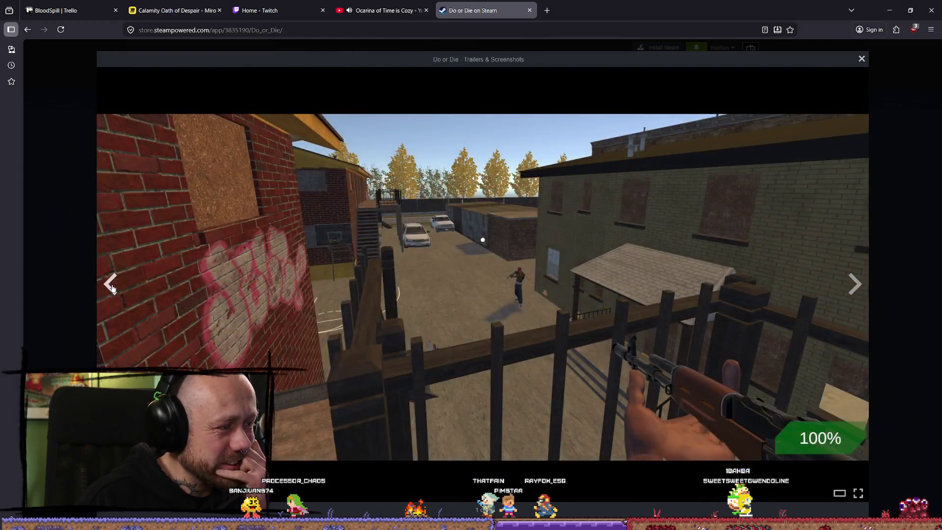
pyautogui.click(856, 285)
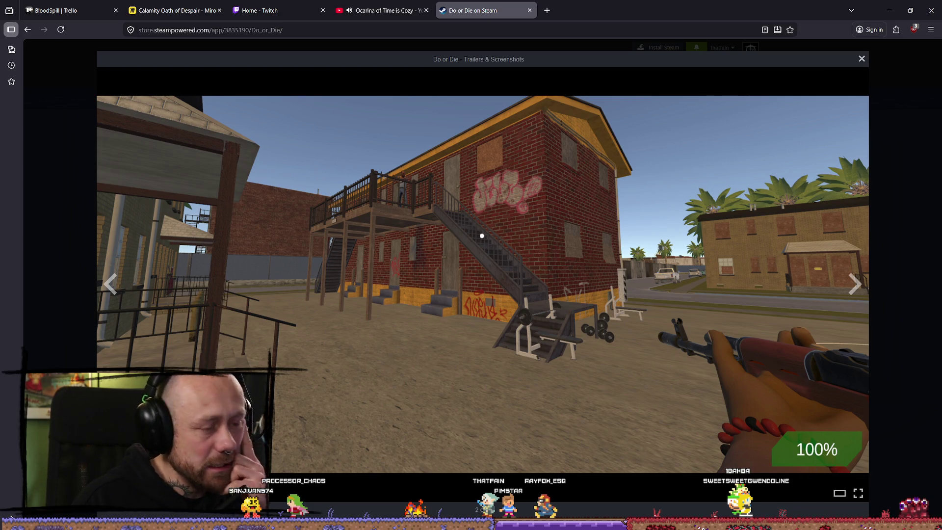
pyautogui.click(856, 290)
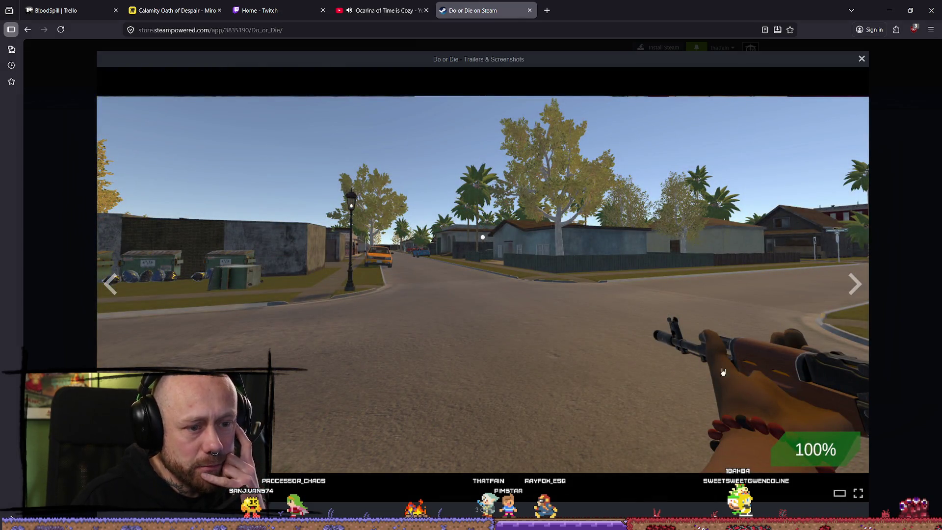
pyautogui.click(855, 284)
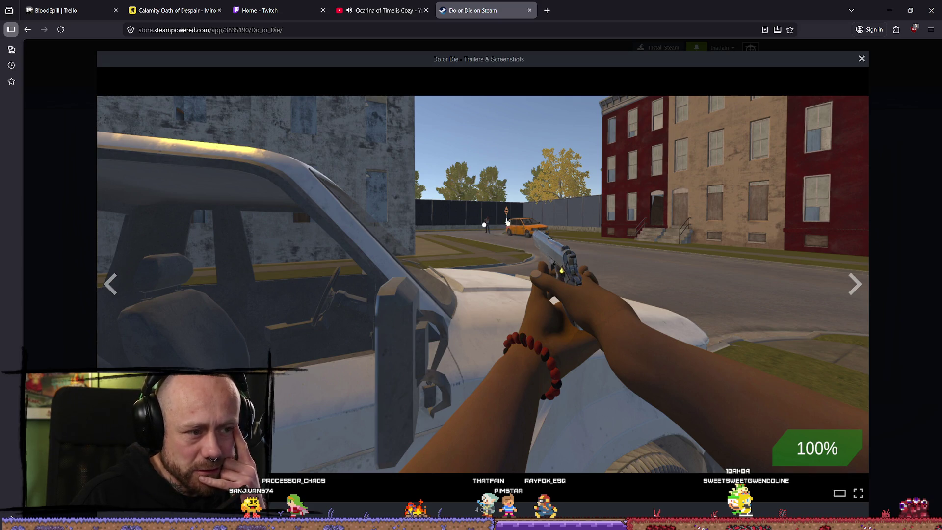
pyautogui.click(855, 285)
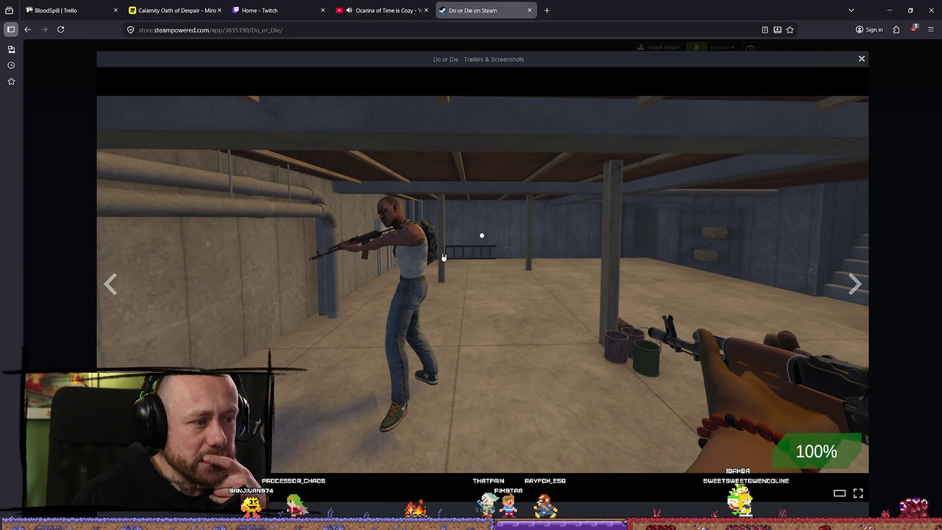
pyautogui.click(854, 284)
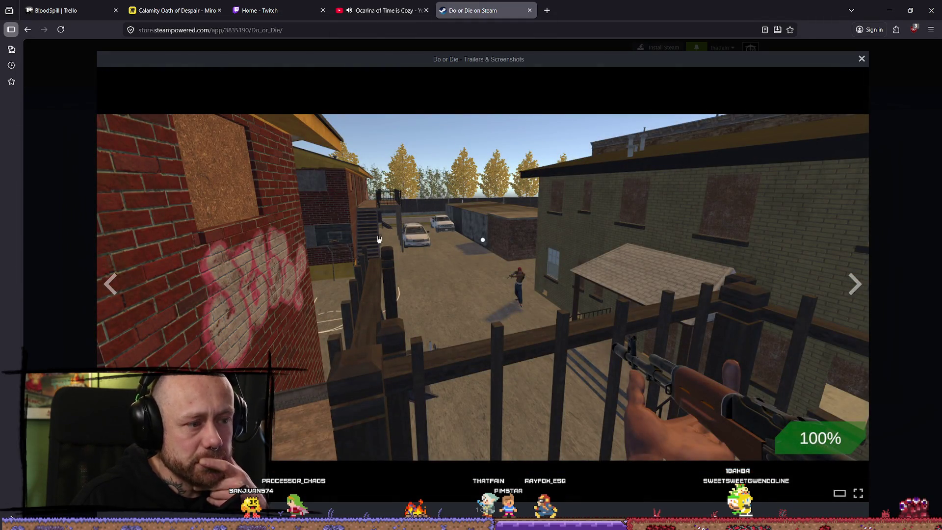
pyautogui.click(855, 284)
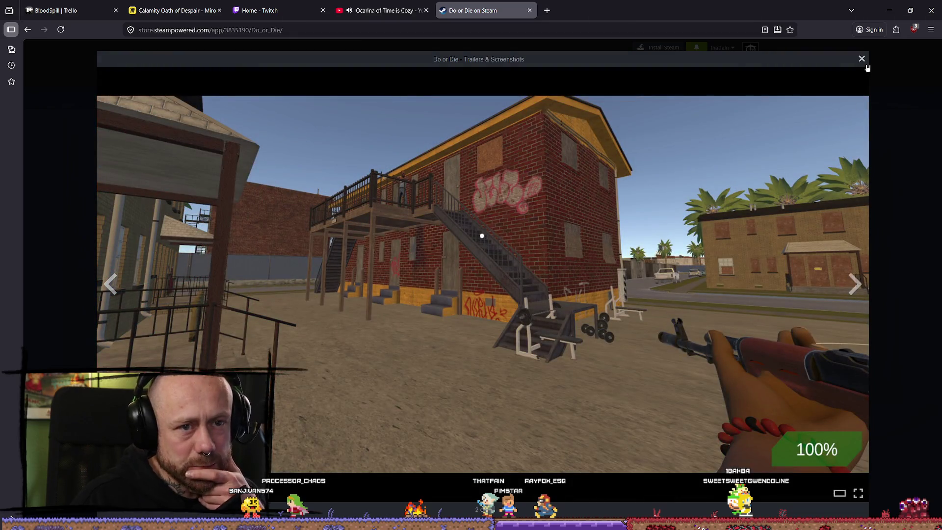
pyautogui.click(862, 60)
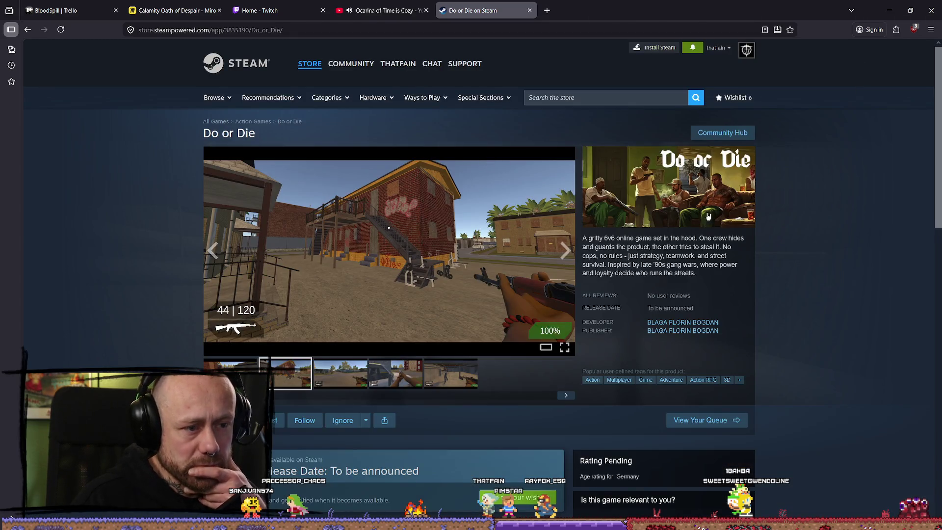
# Step: Close the Steam tab, return to the Unreal forest level, and move the camera toward the stick
pyautogui.click(529, 10)
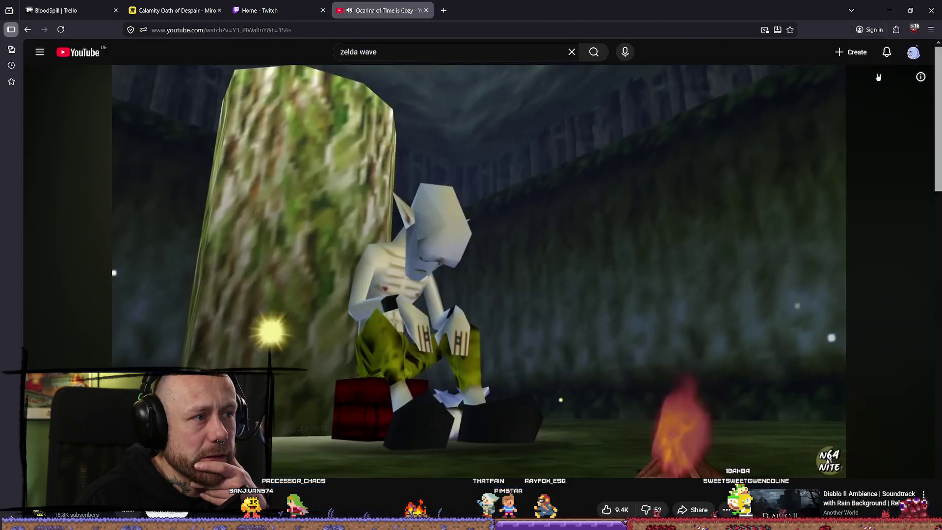
pyautogui.hotkey('alt', 'Tab')
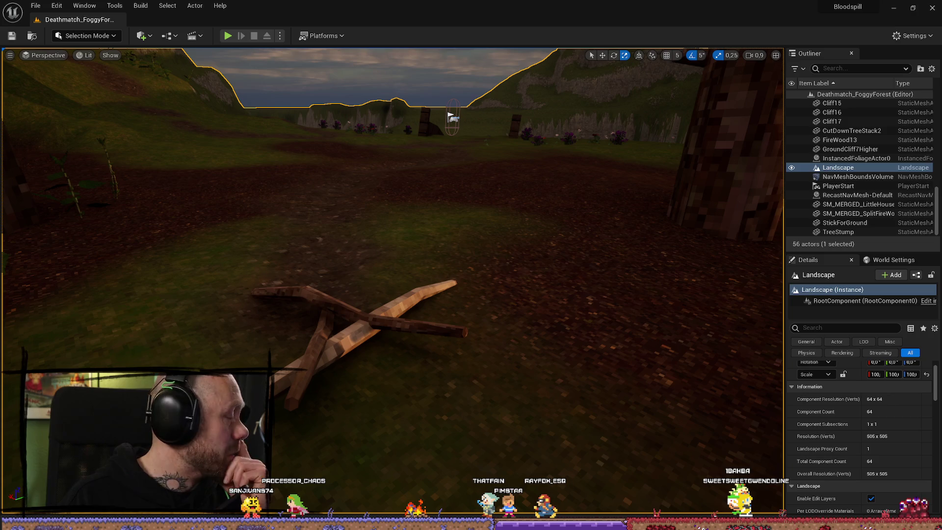
pyautogui.moveTo(478, 226); pyautogui.dragTo(479, 226)
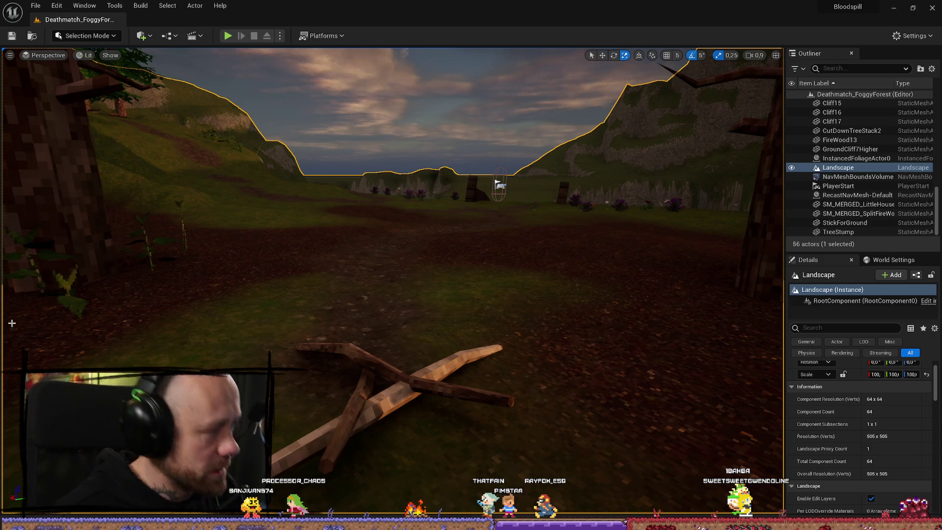
# Step: Switch back to Blender, select the StickForGround prop, and minimize the Twitch dashboard
pyautogui.hotkey('alt', 'Tab')
pyautogui.click(657, 291)
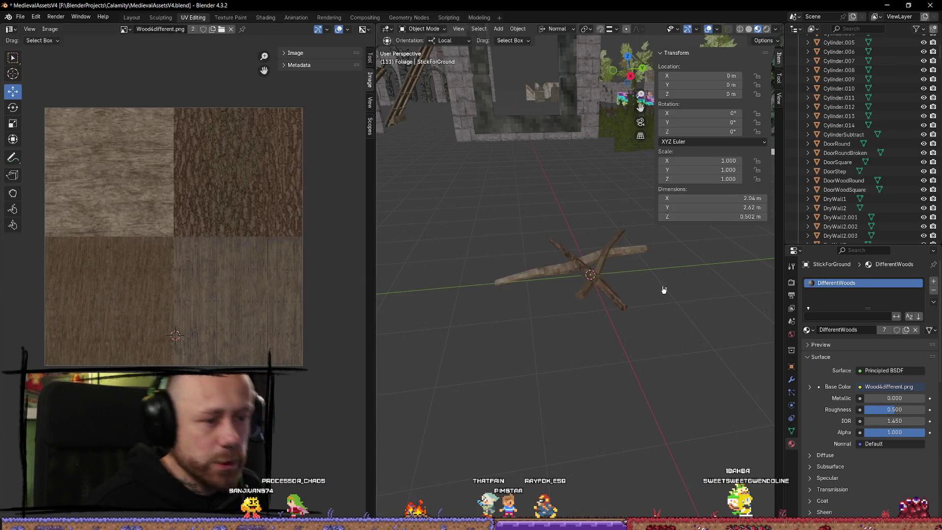
pyautogui.rightClick(596, 260)
pyautogui.click(586, 256)
pyautogui.click(586, 256)
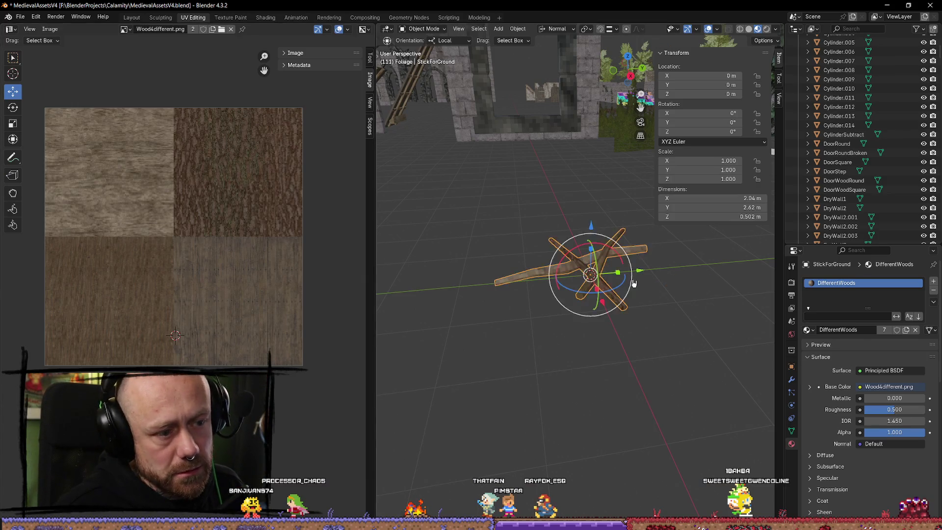
pyautogui.scroll(3, 615, 272)
pyautogui.scroll(-3, 615, 272)
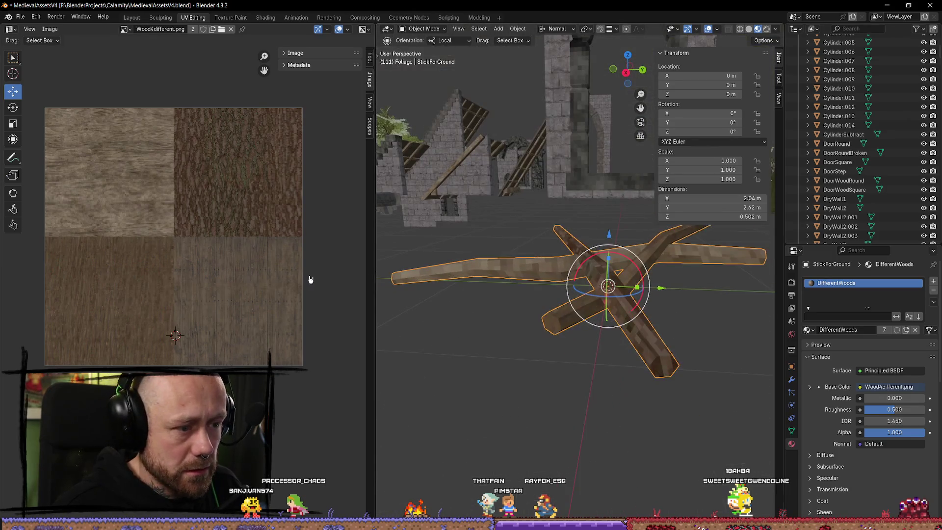
pyautogui.scroll(-2, 615, 272)
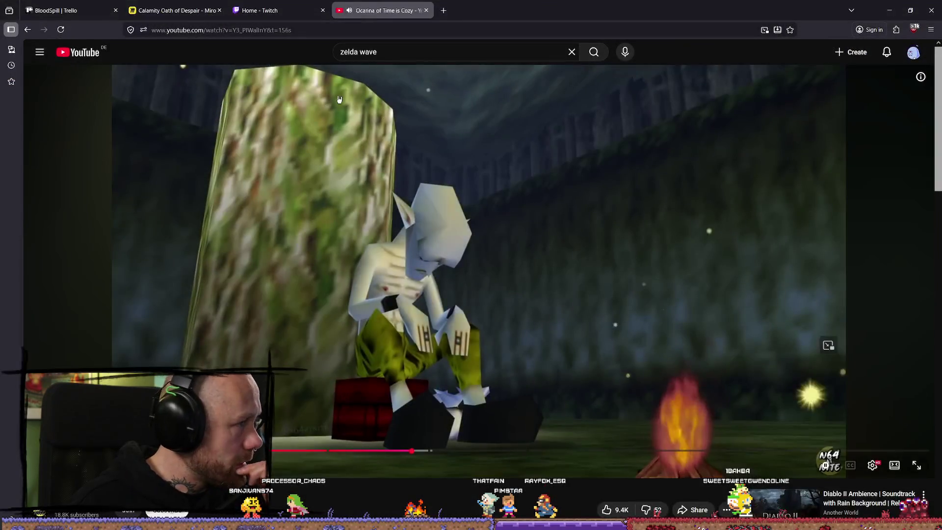
pyautogui.hotkey('alt', 'Tab')
pyautogui.click(76, 21)
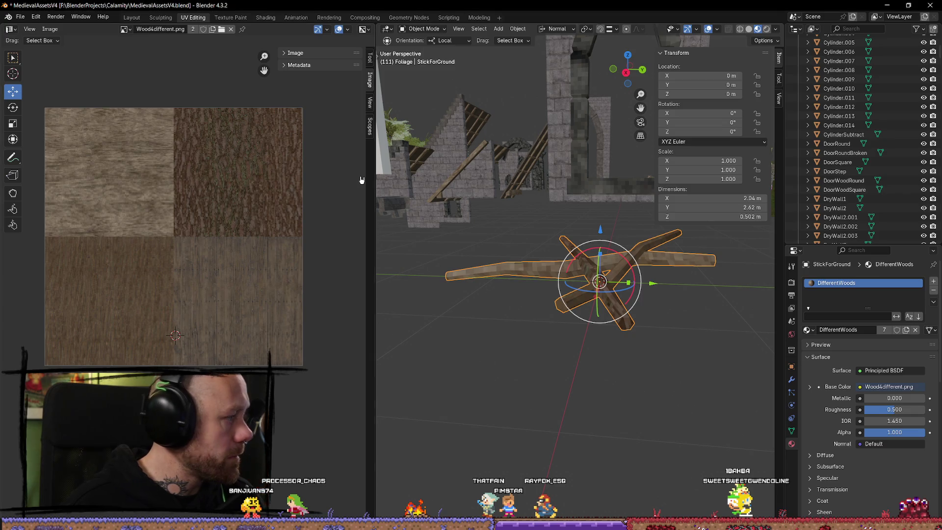
# Step: In Edit Mode, scale down two edges on the stick, the second to 0.670
pyautogui.press('Tab')
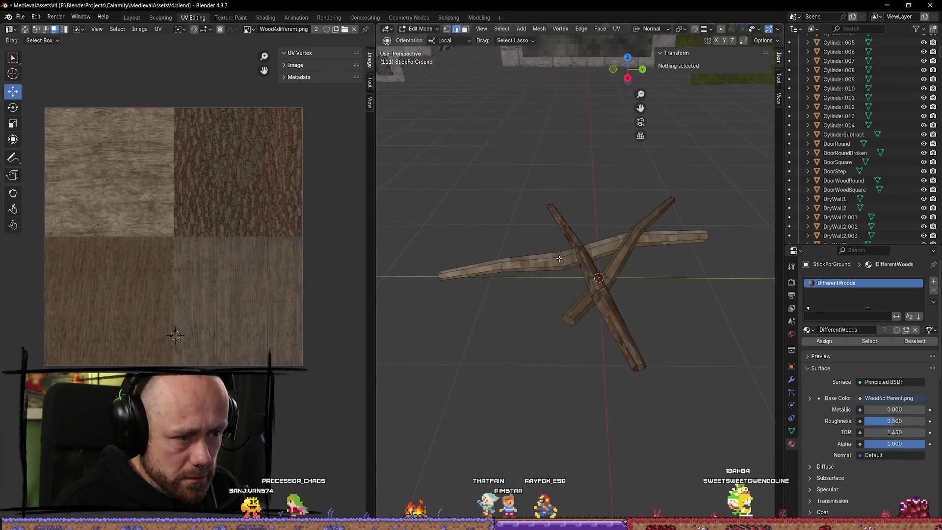
pyautogui.click(559, 258)
pyautogui.click(725, 294)
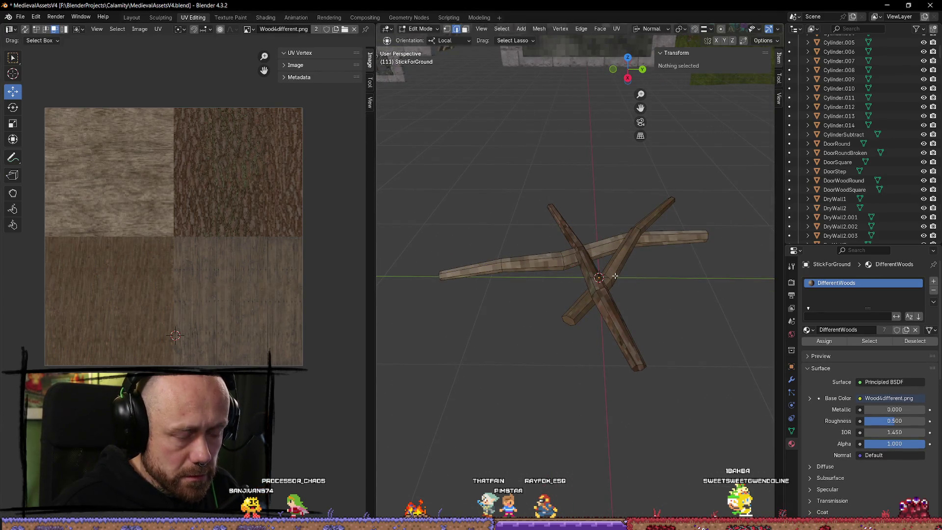
pyautogui.click(565, 263)
pyautogui.press('s')
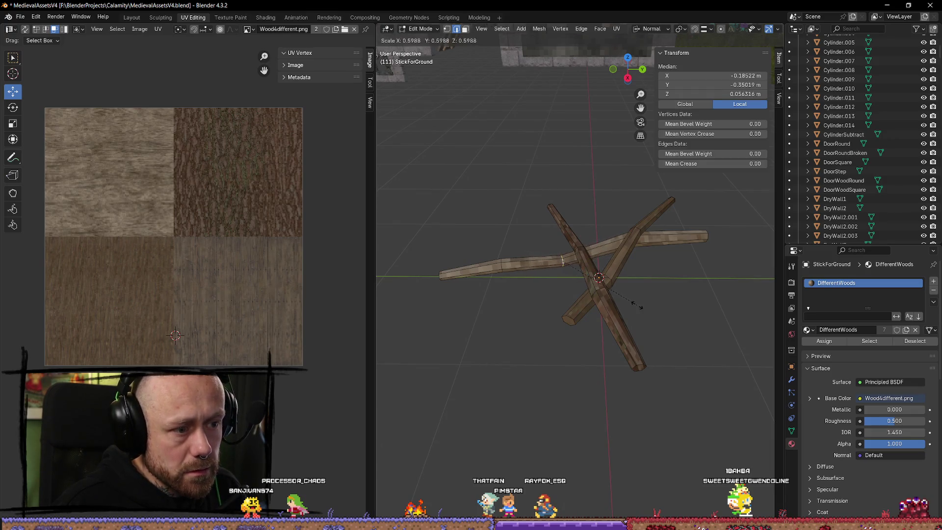
pyautogui.click(484, 295)
pyautogui.click(499, 267)
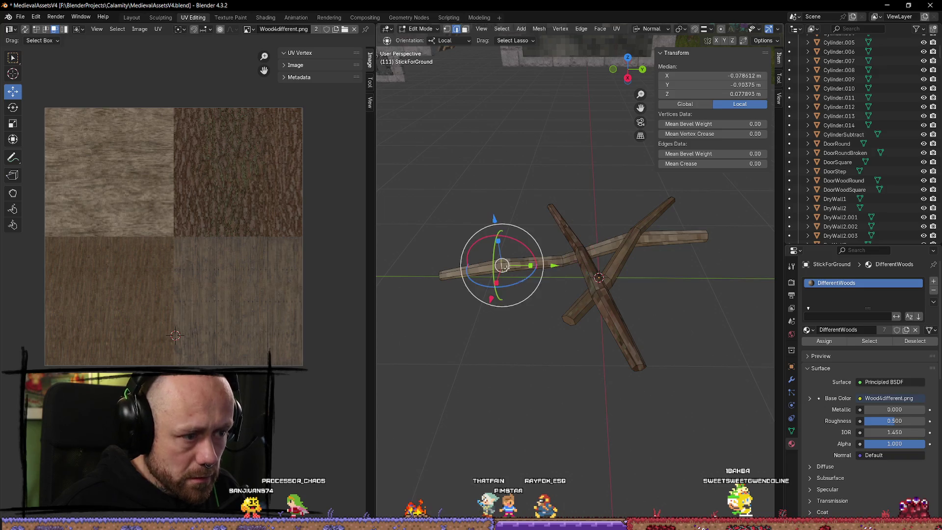
pyautogui.press('s')
pyautogui.click(657, 325)
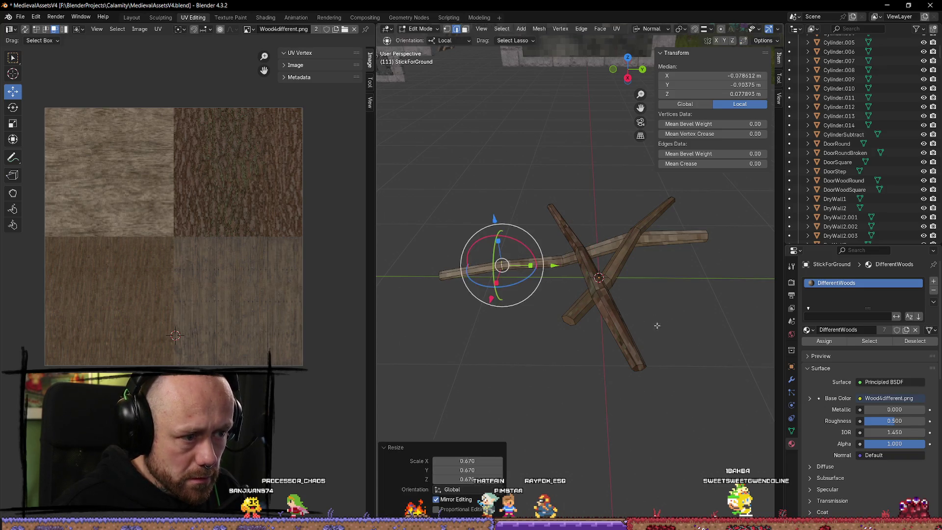
# Step: Scale the joint vertices to 0.740 and the right-arm vertices to 0.919
pyautogui.moveTo(675, 298); pyautogui.dragTo(654, 318)
pyautogui.click(601, 304)
pyautogui.click(600, 301)
pyautogui.press('s')
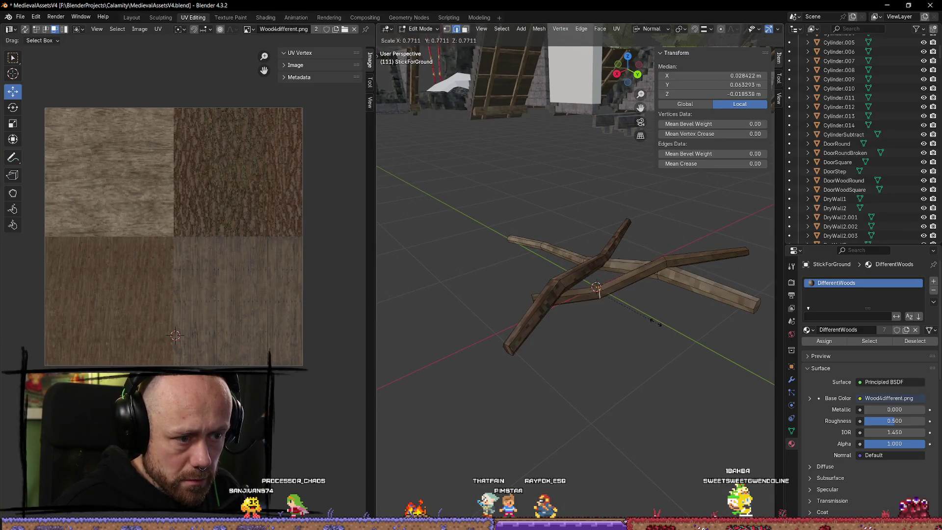
pyautogui.click(657, 312)
pyautogui.click(667, 265)
pyautogui.press('s')
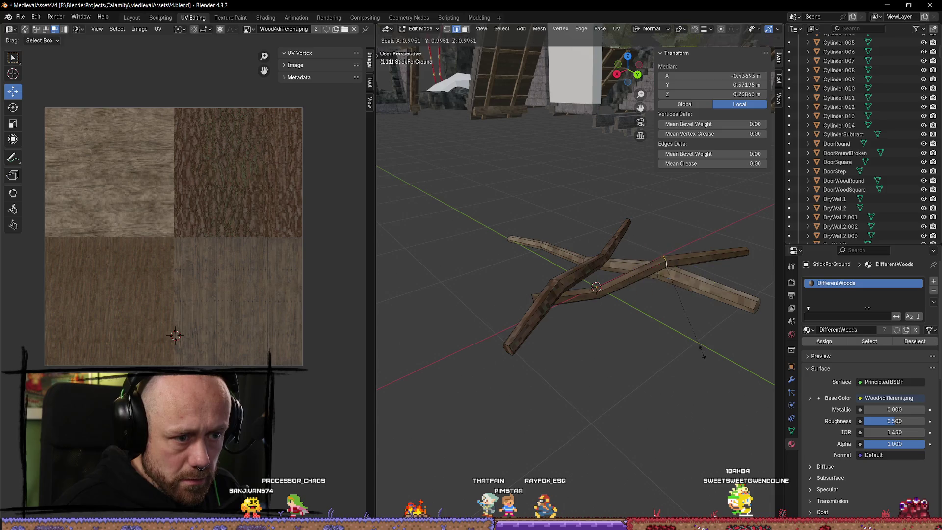
pyautogui.click(698, 347)
# Step: Scale the vertices at the right joint down to 0.715
pyautogui.click(655, 345)
pyautogui.click(655, 280)
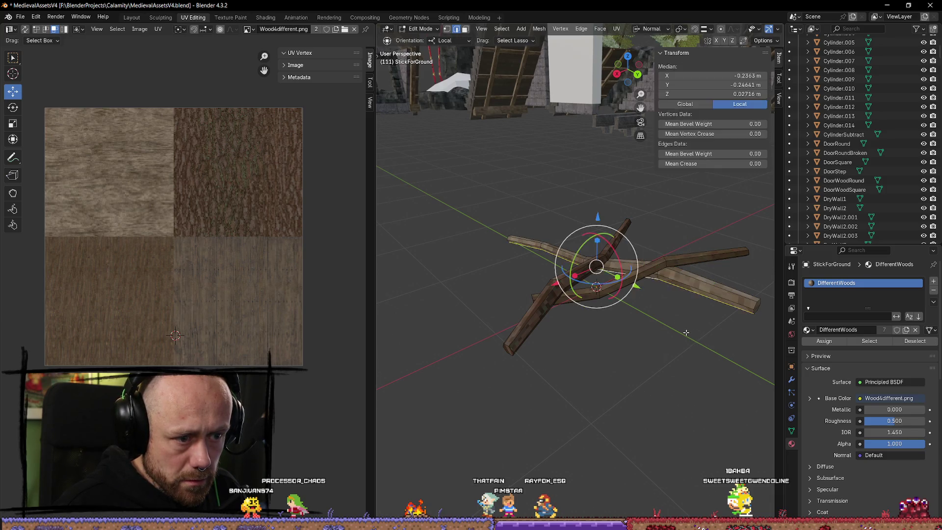
pyautogui.hotkey('alt', 'a')
pyautogui.click(658, 276)
pyautogui.press('s')
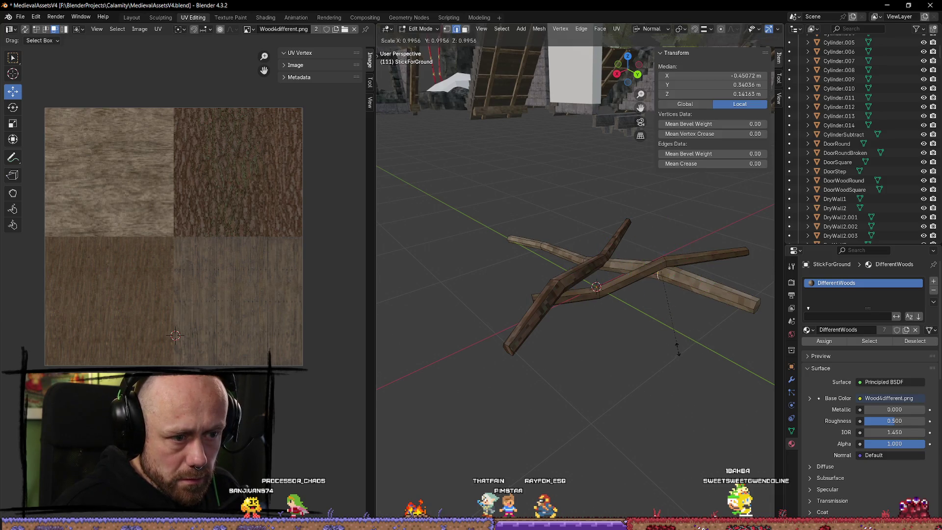
pyautogui.click(666, 329)
# Step: In face select, shrink one stick's end face (about 0.587), then return to Object Mode
pyautogui.moveTo(563, 281)
pyautogui.mouseDown()
pyautogui.moveTo(588, 314)
pyautogui.moveTo(683, 359)
pyautogui.moveTo(656, 349)
pyautogui.moveTo(667, 370)
pyautogui.moveTo(628, 383)
pyautogui.mouseUp()
pyautogui.press('3')
pyautogui.click(623, 328)
pyautogui.press('s')
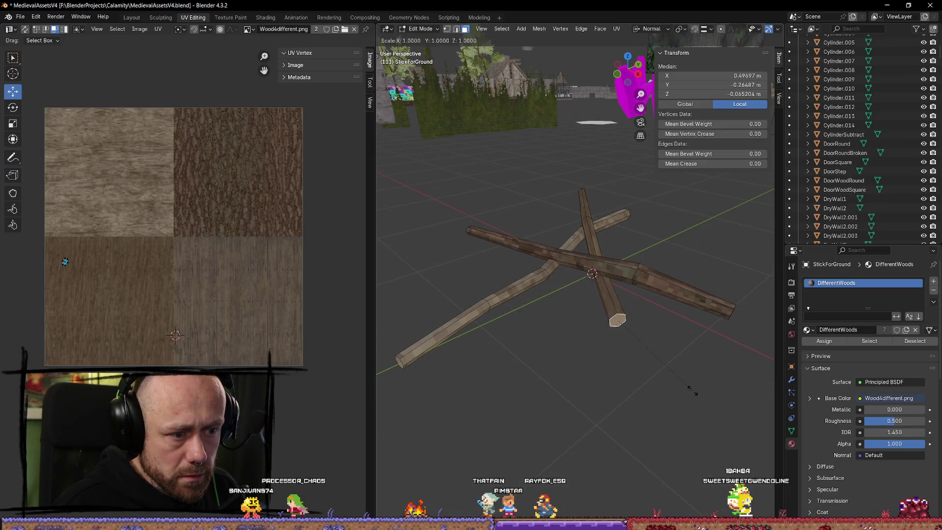
pyautogui.click(654, 366)
pyautogui.scroll(-2, 575, 365)
pyautogui.moveTo(575, 365)
pyautogui.mouseDown()
pyautogui.moveTo(613, 373)
pyautogui.moveTo(668, 362)
pyautogui.moveTo(721, 389)
pyautogui.moveTo(588, 386)
pyautogui.mouseUp()
pyautogui.press('Tab')
# Step: Shrink a stick section to 0.693 and the short stick's end to 0.404, then check in Object Mode
pyautogui.scroll(4, 588, 386)
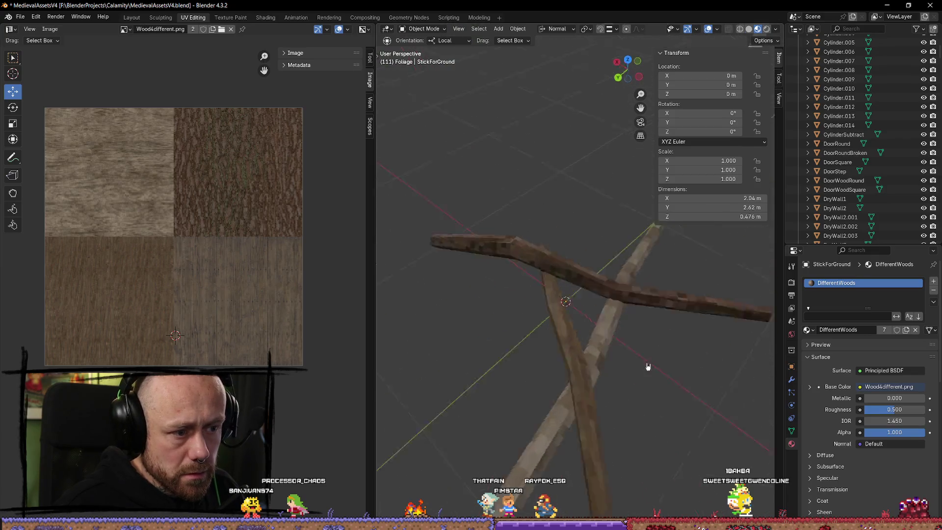
pyautogui.moveTo(646, 368)
pyautogui.mouseDown()
pyautogui.moveTo(690, 368)
pyautogui.moveTo(582, 341)
pyautogui.moveTo(618, 332)
pyautogui.moveTo(720, 336)
pyautogui.moveTo(638, 197)
pyautogui.mouseUp()
pyautogui.press('Tab')
pyautogui.press('Tab')
pyautogui.press('Tab')
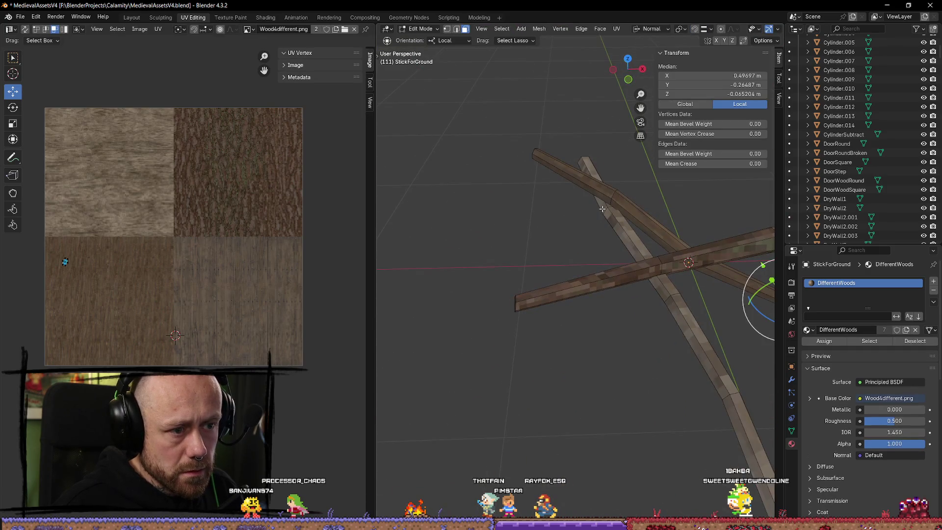
pyautogui.press('l')
pyautogui.click(575, 261)
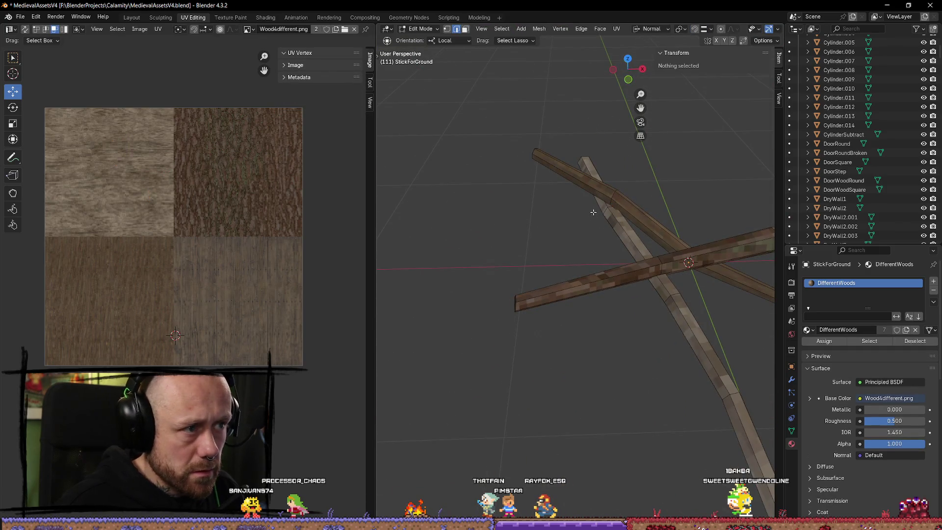
pyautogui.press('l')
pyautogui.press('s')
pyautogui.click(614, 202)
pyautogui.moveTo(613, 201); pyautogui.dragTo(619, 193)
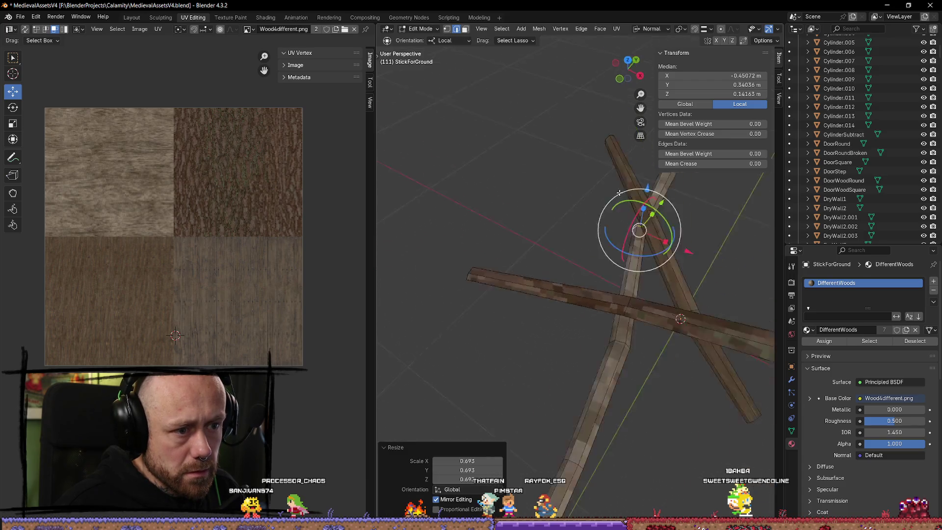
pyautogui.click(613, 308)
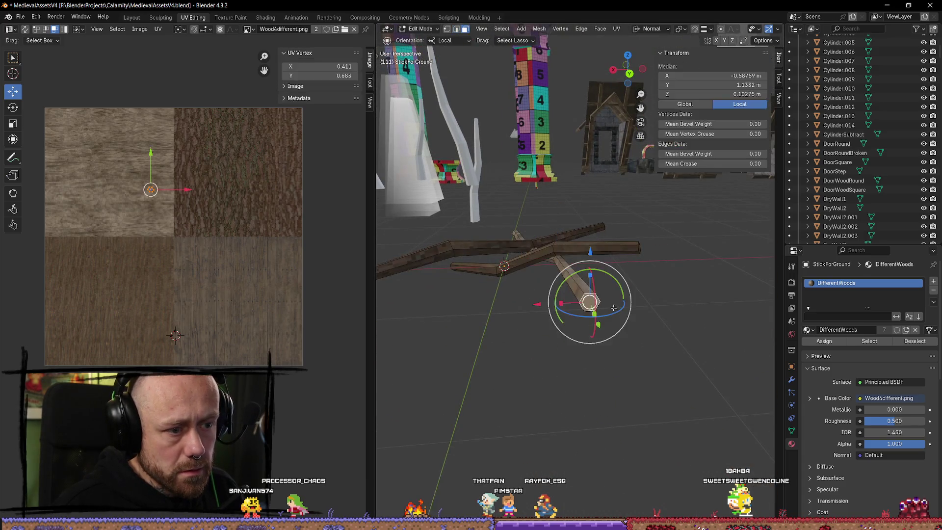
pyautogui.press('s')
pyautogui.click(628, 328)
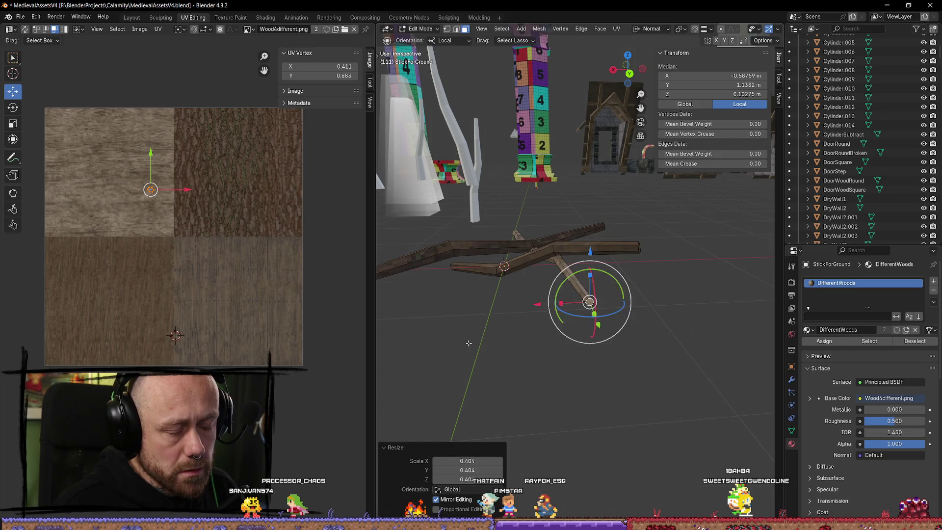
pyautogui.press('Tab')
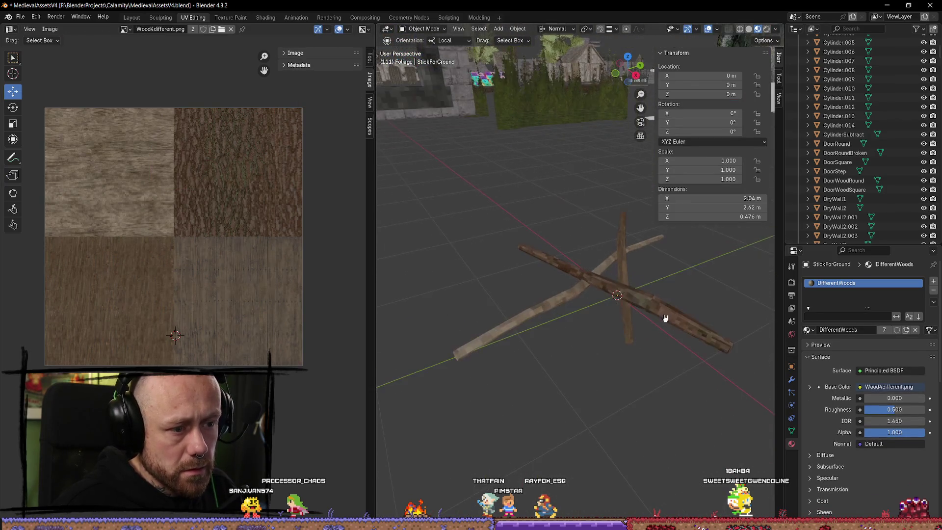
# Step: Thin an edge loop on the right stick to 0.708 and one near the crossing to 0.722
pyautogui.press('Tab')
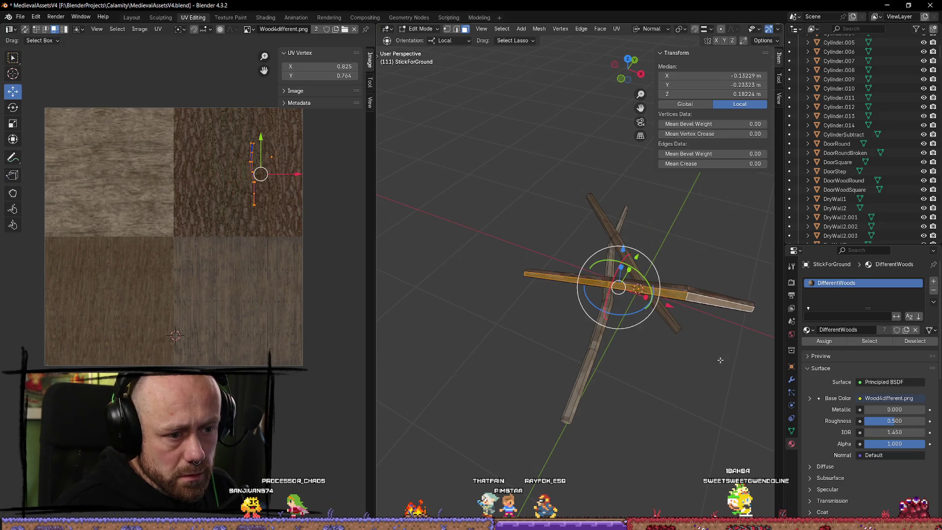
pyautogui.press('2')
pyautogui.click(721, 360)
pyautogui.click(726, 348)
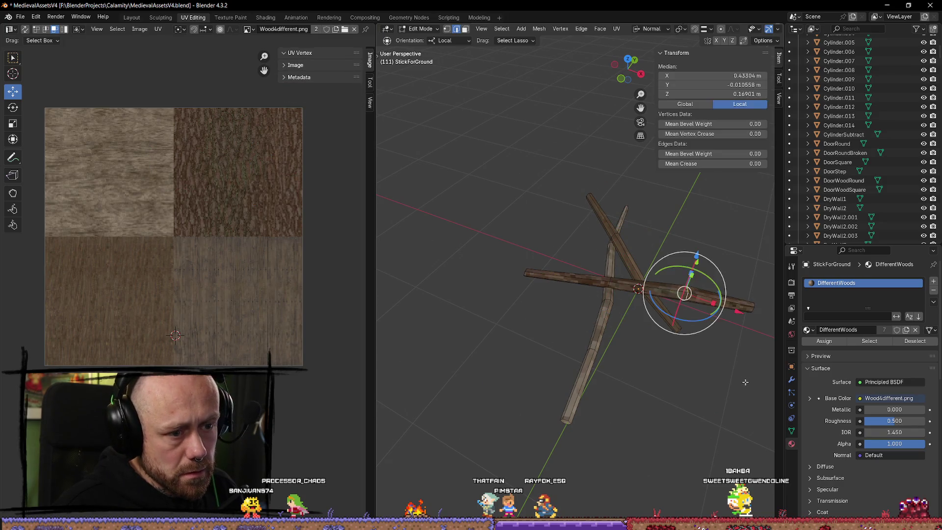
pyautogui.press('s')
pyautogui.click(720, 358)
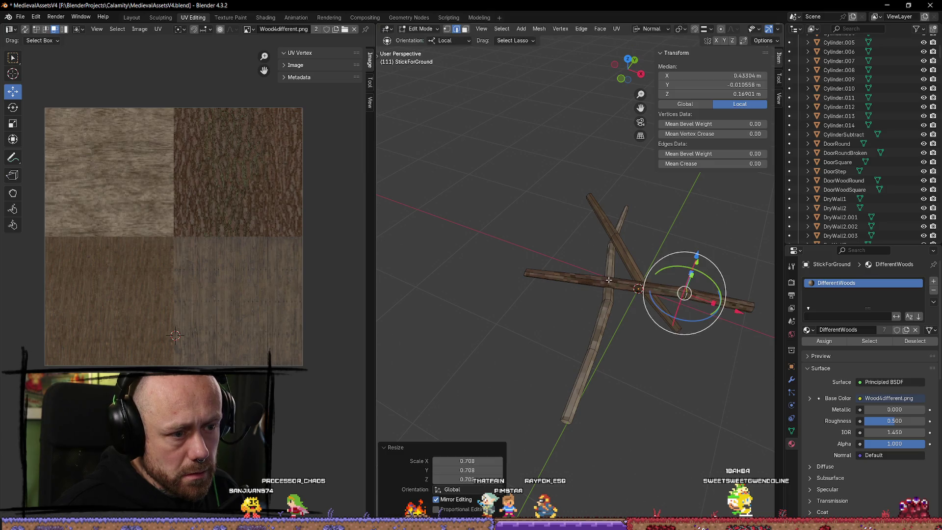
pyautogui.click(608, 280)
pyautogui.press('s')
pyautogui.click(679, 344)
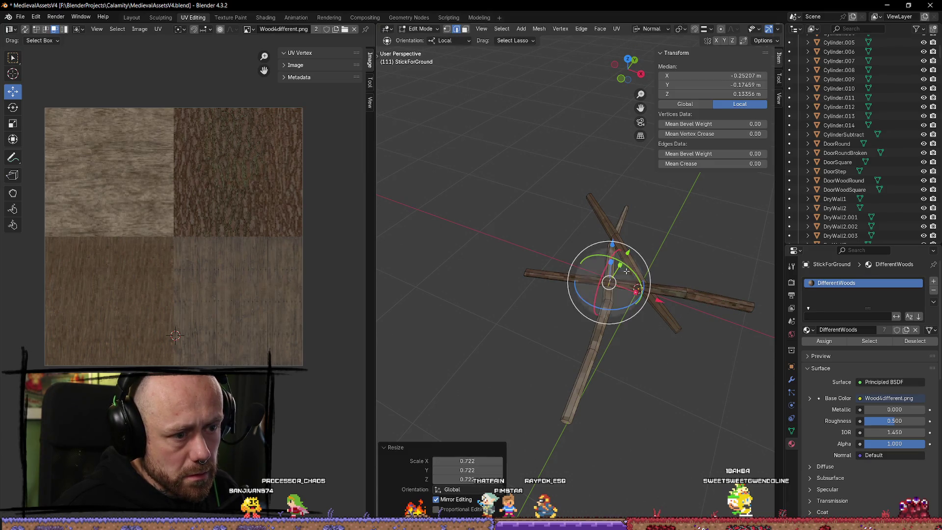
pyautogui.moveTo(627, 270); pyautogui.dragTo(619, 279)
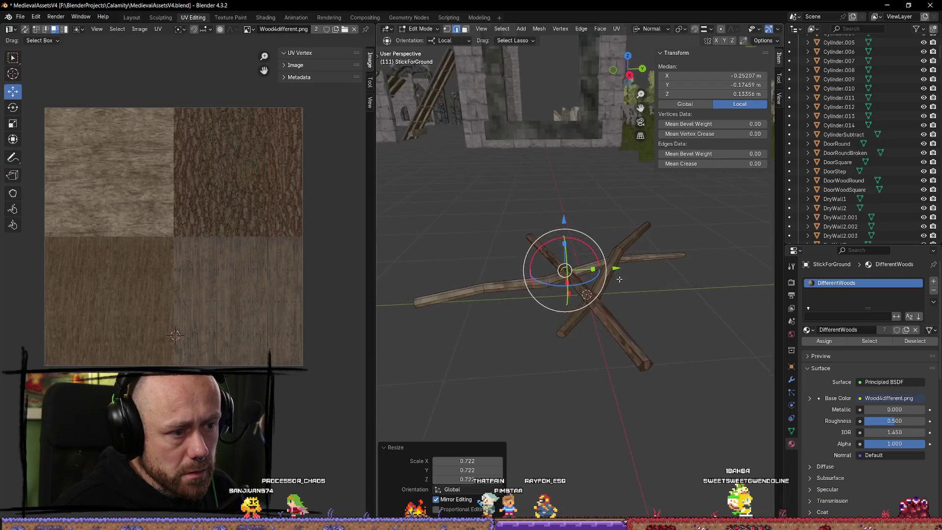
pyautogui.scroll(5, 620, 278)
pyautogui.scroll(-8, 573, 325)
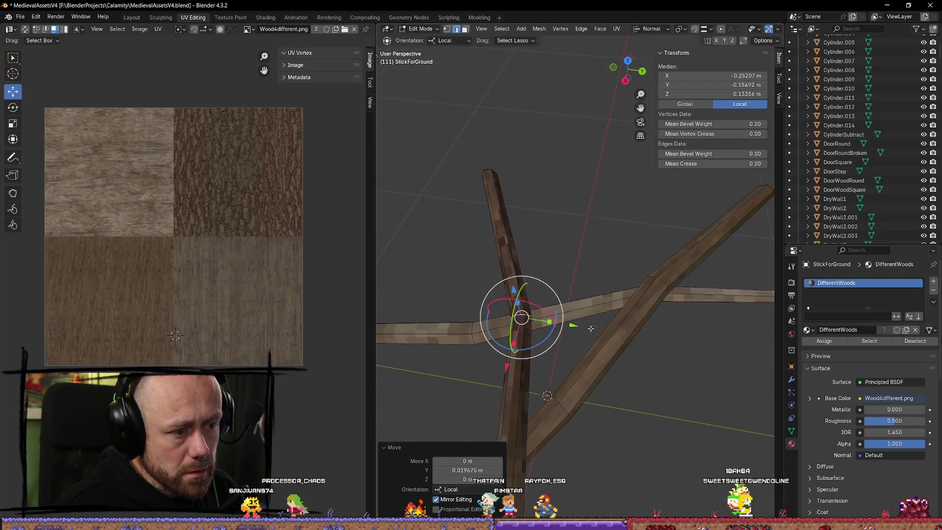
pyautogui.press('Tab')
# Step: Select the whole StickForGround mesh in Edit Mode and bring up the UV unwrap menu
pyautogui.moveTo(611, 338)
pyautogui.mouseDown()
pyautogui.moveTo(589, 344)
pyautogui.moveTo(564, 309)
pyautogui.moveTo(633, 311)
pyautogui.moveTo(650, 322)
pyautogui.mouseUp()
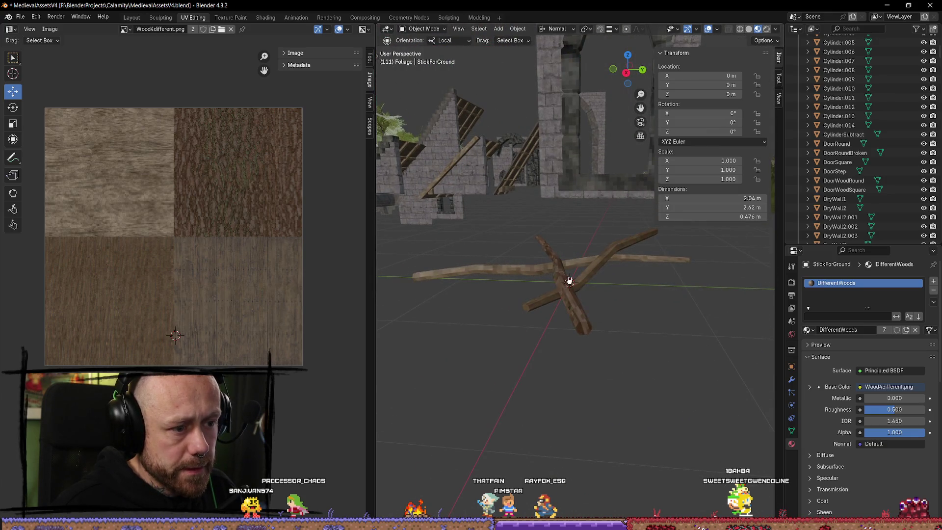
pyautogui.moveTo(569, 280)
pyautogui.mouseDown()
pyautogui.moveTo(600, 328)
pyautogui.moveTo(635, 324)
pyautogui.mouseUp()
pyautogui.click(635, 323)
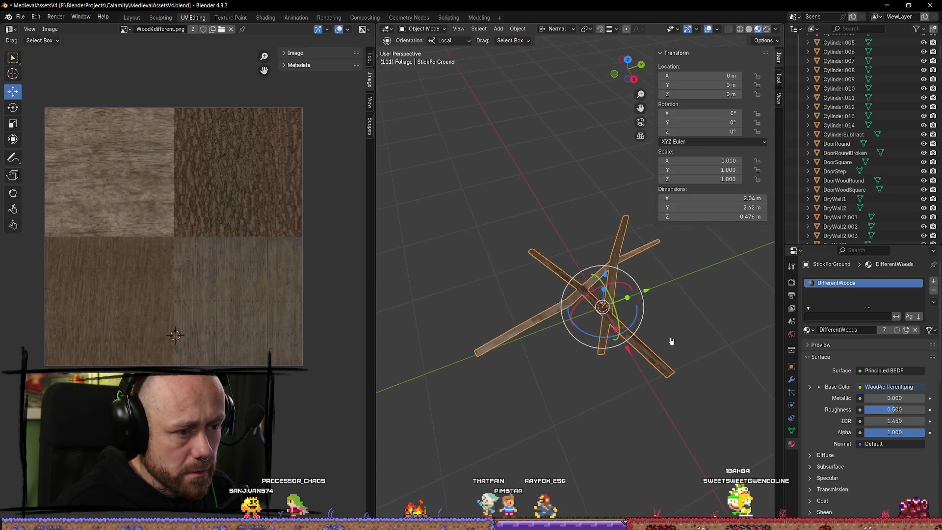
pyautogui.scroll(3, 652, 333)
pyautogui.press('Tab')
pyautogui.press('a')
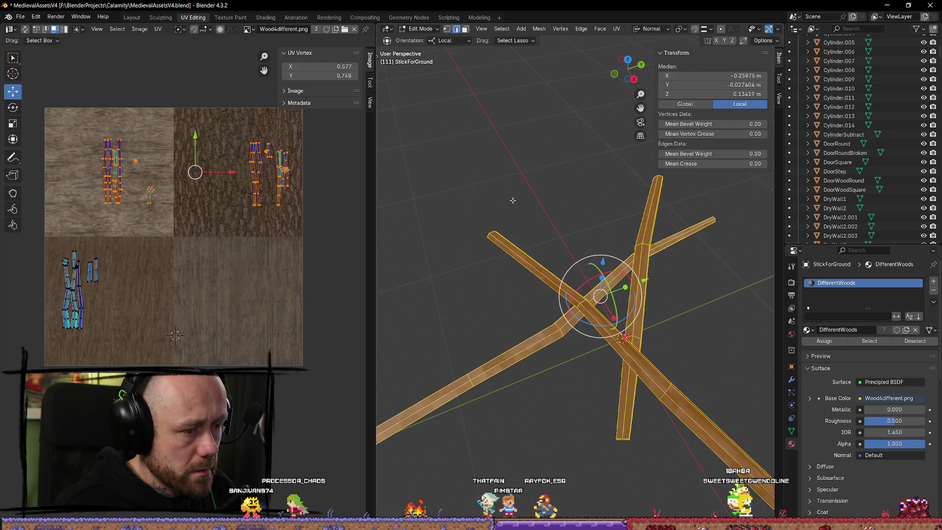
pyautogui.press('u')
pyautogui.moveTo(514, 203)
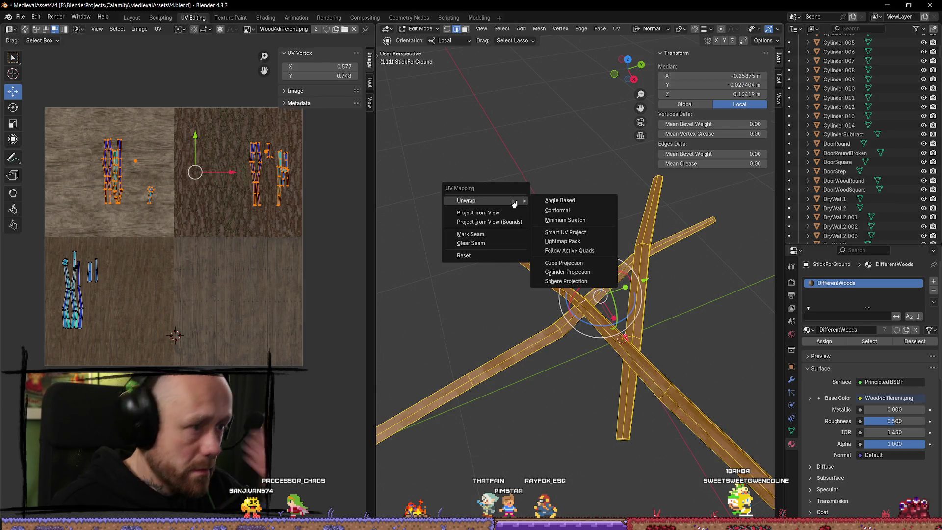
# Step: Unwrap the stick mesh, then re-unwrap it with Smart UV Project
pyautogui.click(561, 201)
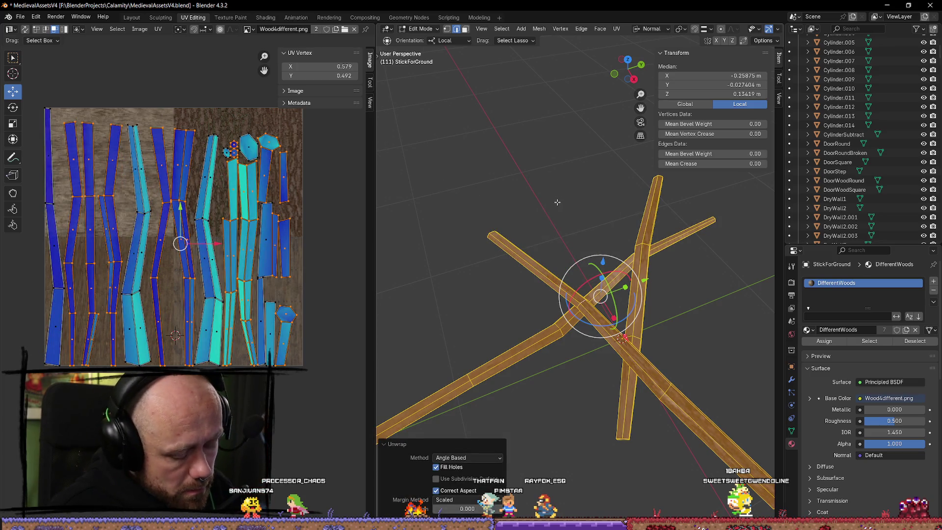
pyautogui.press('u')
pyautogui.moveTo(559, 203)
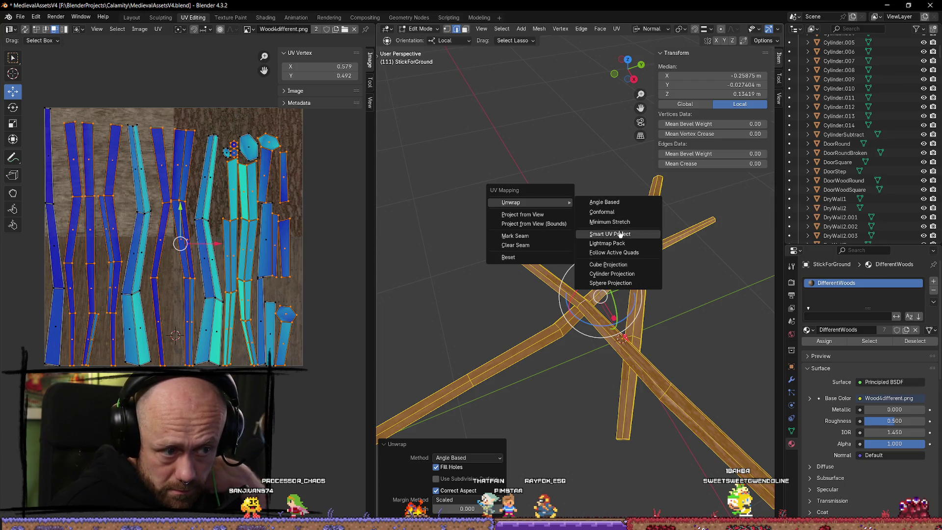
pyautogui.click(620, 235)
pyautogui.click(607, 319)
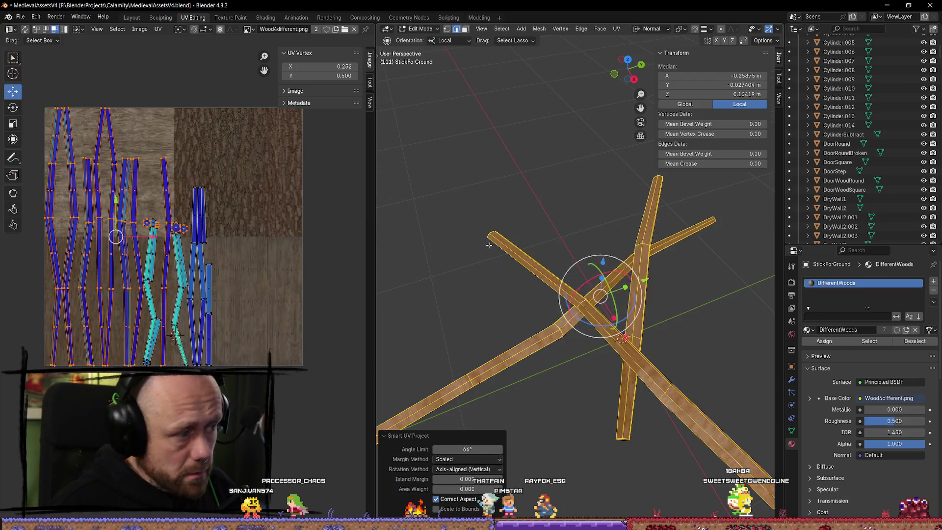
# Step: Shrink the vertical stick's UV island and move it onto the upper-right texture tile
pyautogui.click(545, 262)
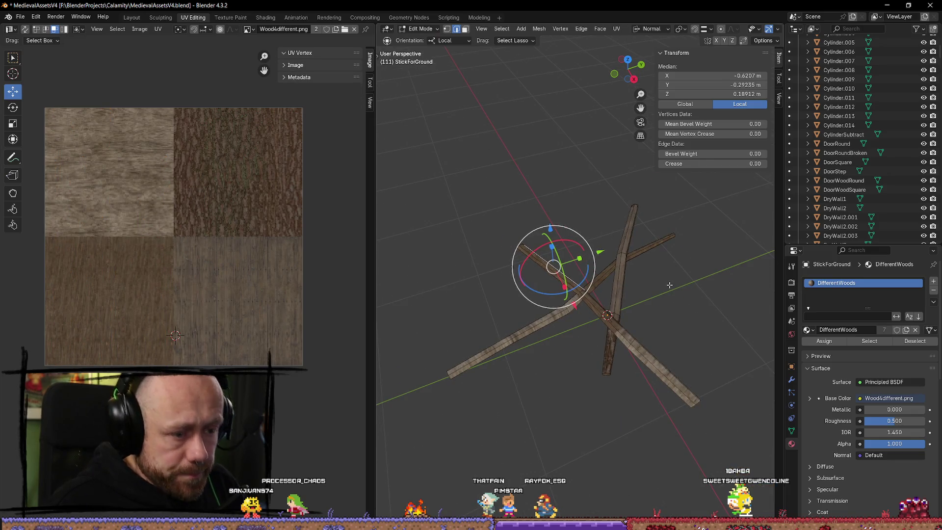
pyautogui.press('l')
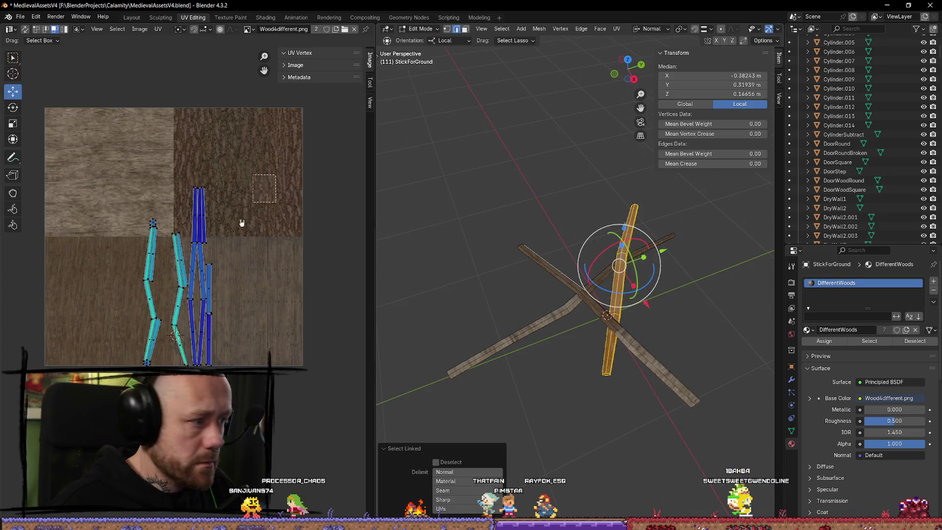
pyautogui.press('s')
pyautogui.click(196, 326)
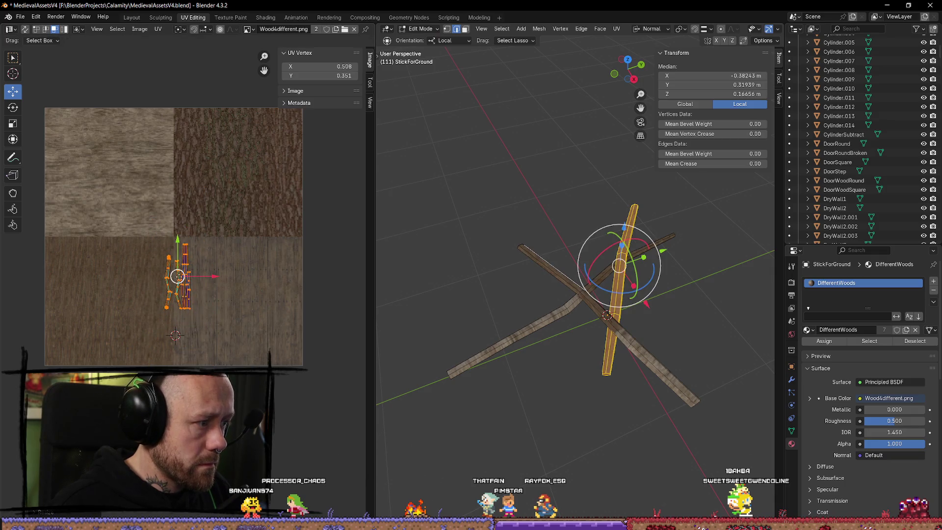
pyautogui.moveTo(179, 276)
pyautogui.mouseDown()
pyautogui.moveTo(282, 184)
pyautogui.moveTo(260, 163)
pyautogui.mouseUp()
# Step: Shrink the UV islands of the diagonal sticks
pyautogui.click(659, 358)
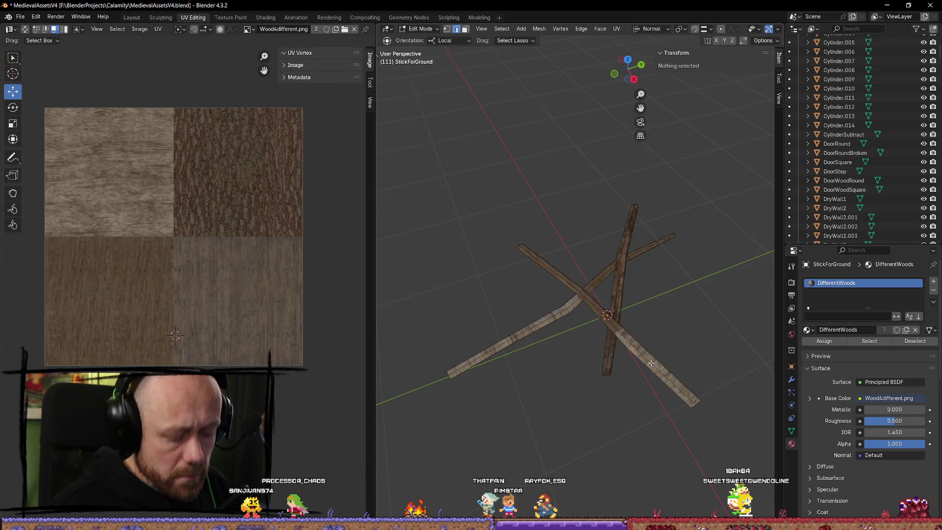
pyautogui.press('l')
pyautogui.press('s')
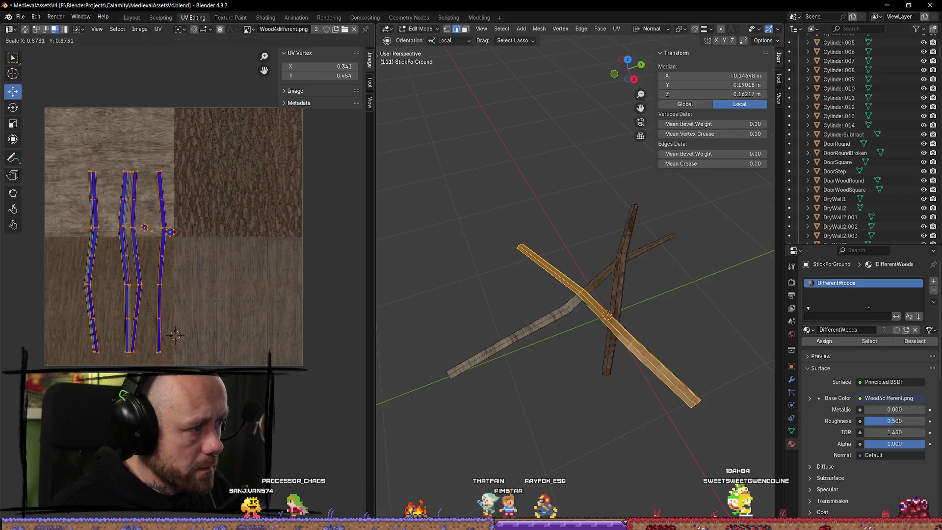
pyautogui.click(140, 267)
pyautogui.hotkey('ctrl', 'z')
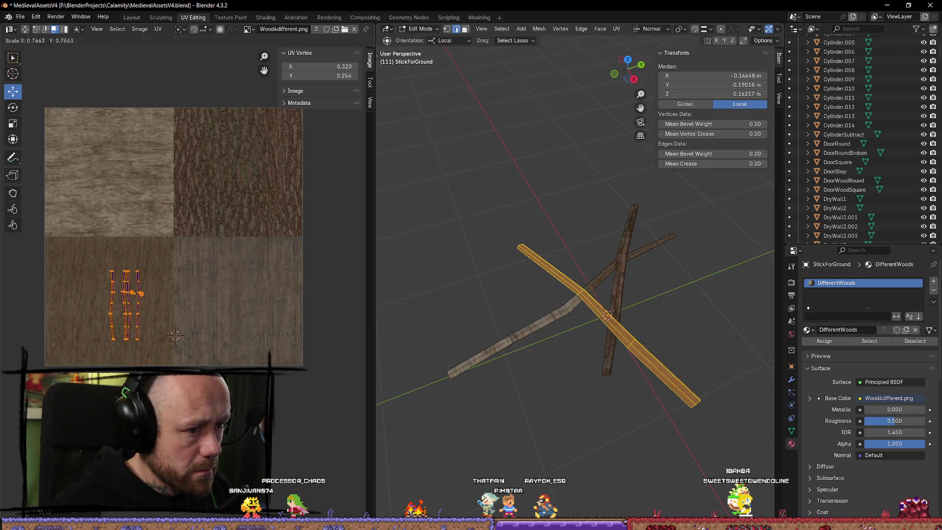
pyautogui.hotkey('ctrl', 'shift', 'z')
pyautogui.click(660, 337)
pyautogui.moveTo(665, 333); pyautogui.dragTo(631, 327)
pyautogui.press('l')
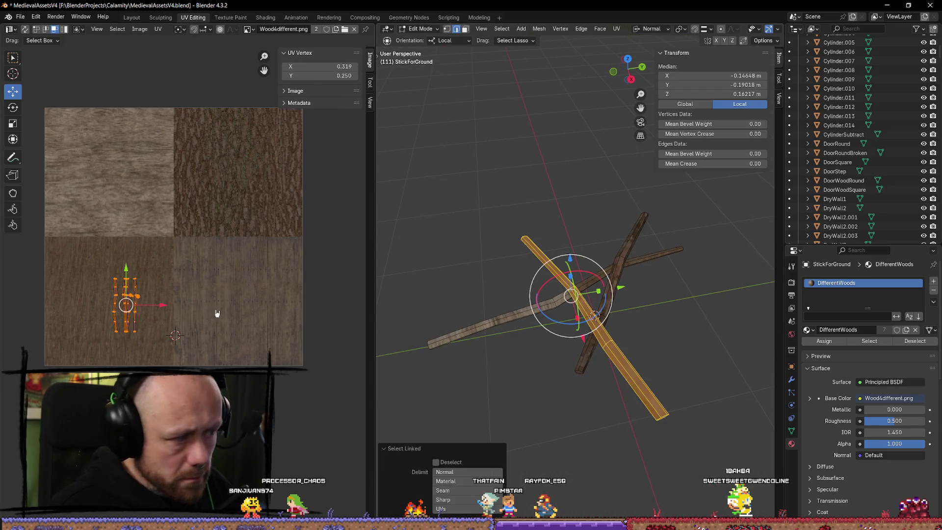
pyautogui.press('s')
pyautogui.click(259, 331)
# Step: Scale the lower-left stick's UV island to 0.6077 and place it on the pale wood tile
pyautogui.click(719, 340)
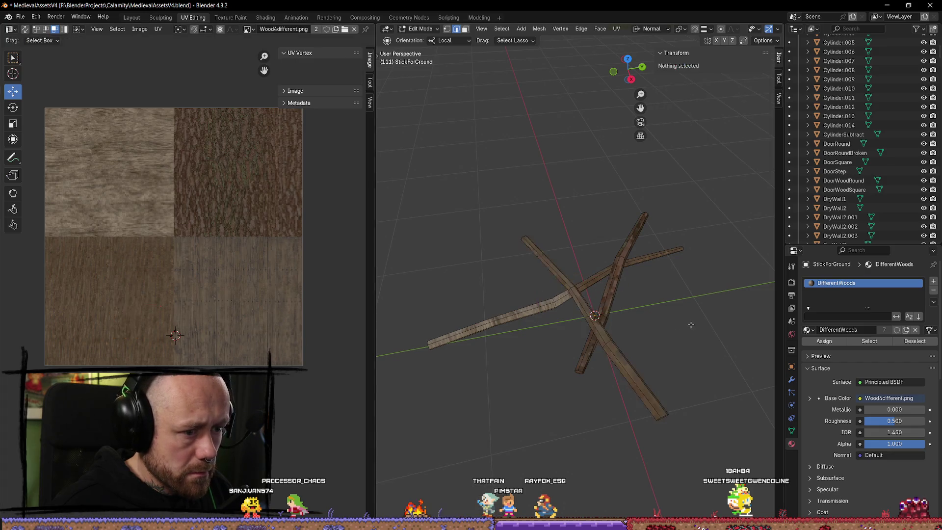
pyautogui.moveTo(719, 340); pyautogui.dragTo(652, 359)
pyautogui.moveTo(553, 357); pyautogui.dragTo(532, 346)
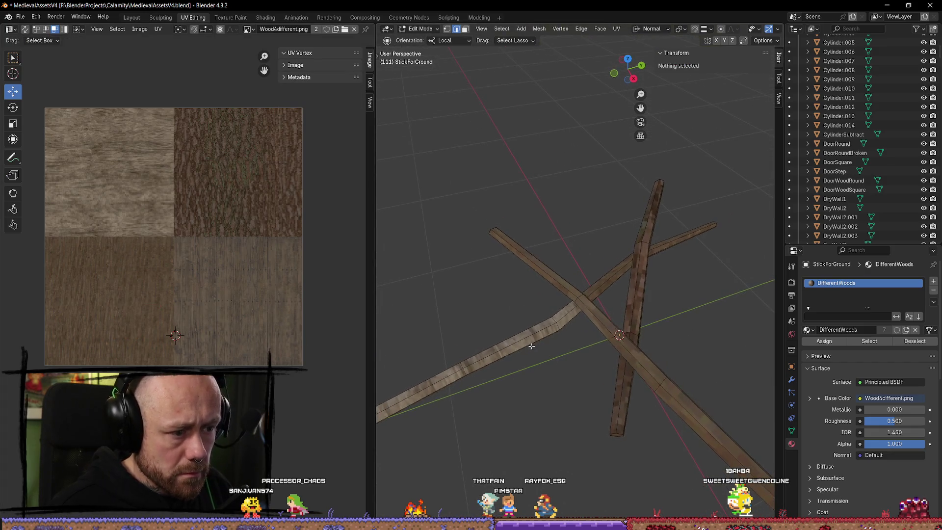
pyautogui.press('l')
pyautogui.press('a')
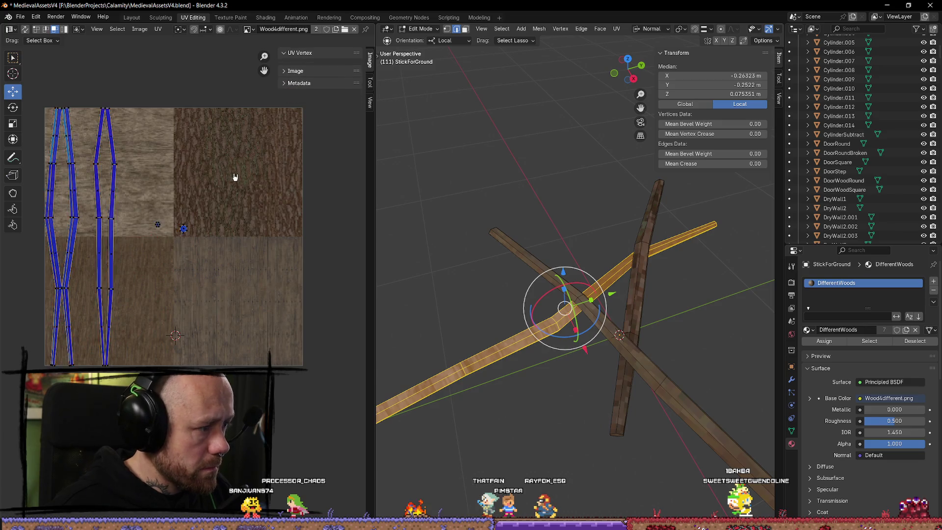
pyautogui.press('s')
pyautogui.click(198, 224)
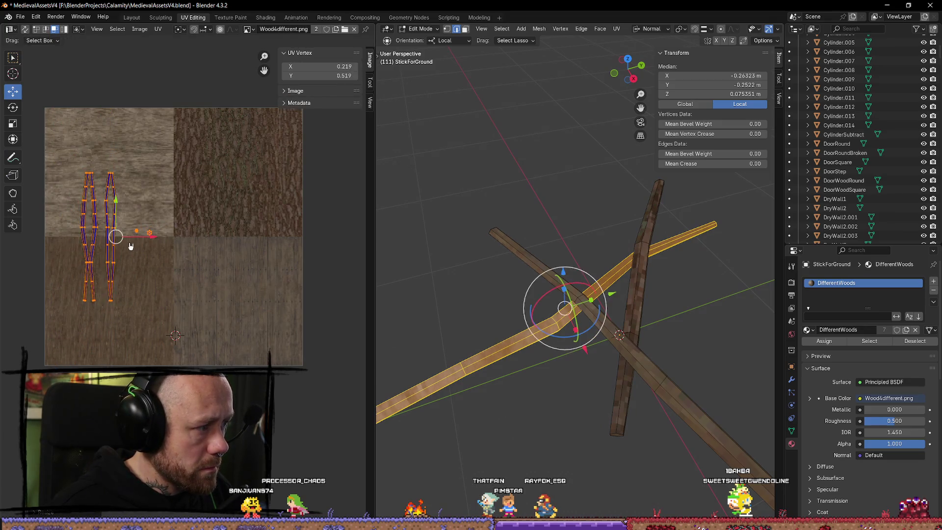
pyautogui.press('g')
pyautogui.click(282, 233)
pyautogui.press('s')
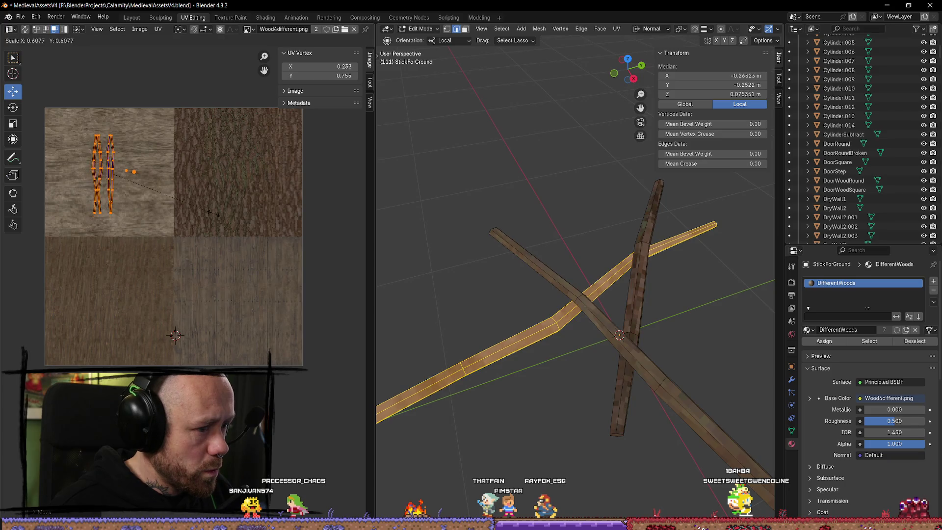
pyautogui.click(224, 222)
pyautogui.click(508, 395)
# Step: Return to Object Mode, frame StickForGround in the view, and select it
pyautogui.press('Tab')
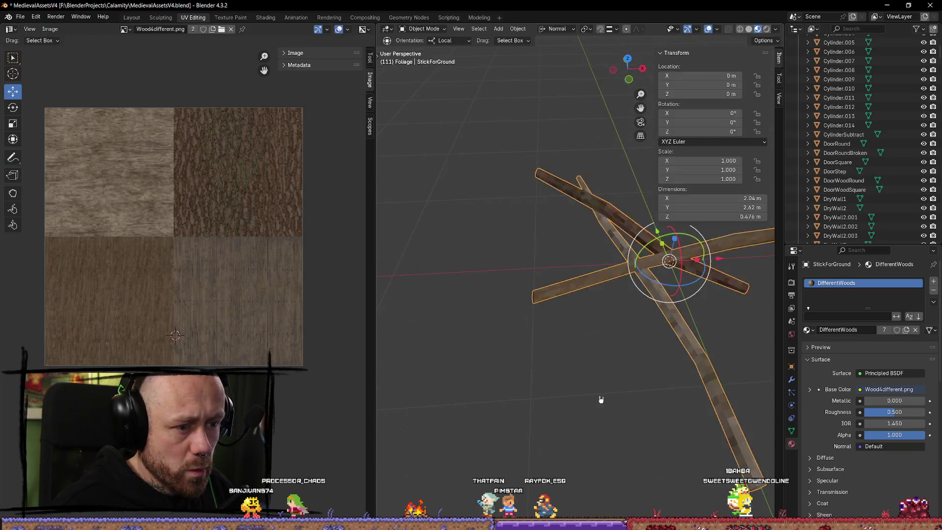
pyautogui.scroll(-3, 599, 400)
pyautogui.press('KP_Decimal')
pyautogui.press('q')
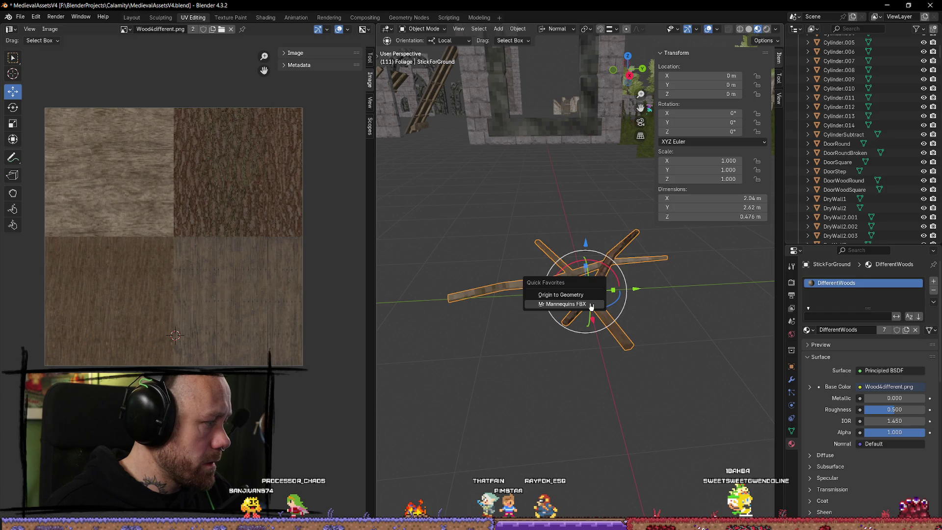
pyautogui.press('Escape')
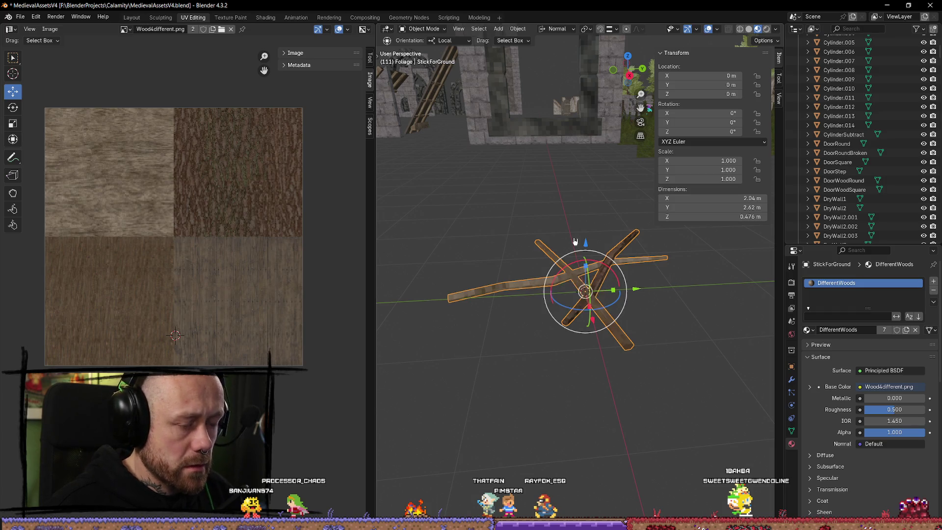
pyautogui.click(563, 308)
pyautogui.click(563, 308)
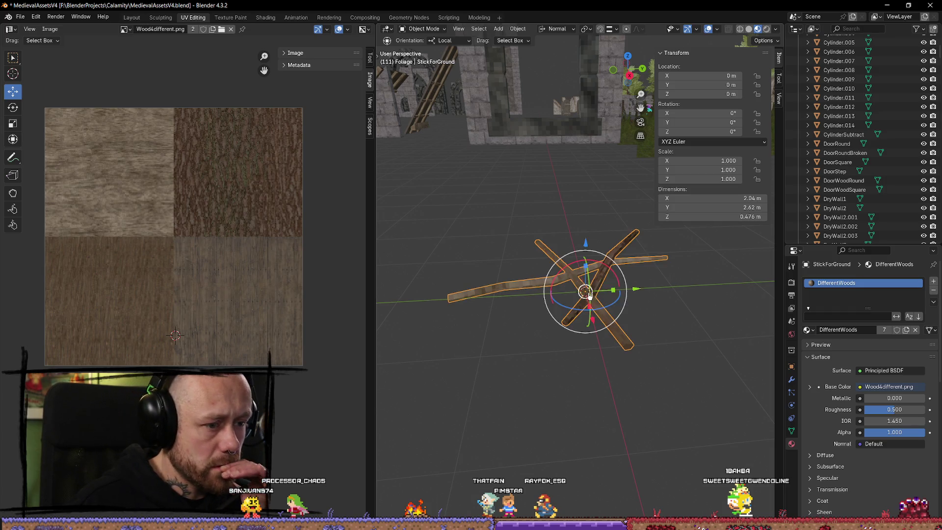
pyautogui.click(548, 243)
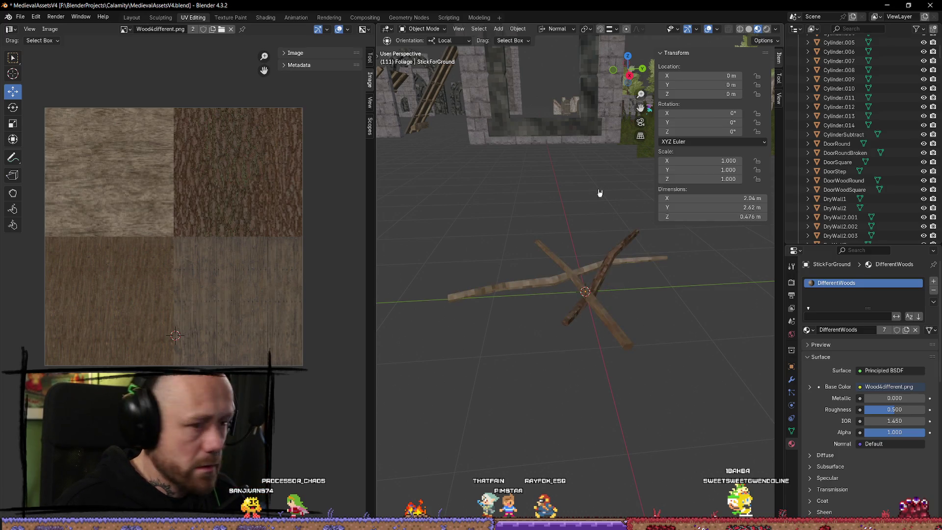
pyautogui.click(603, 287)
# Step: Export StickForGround with the Quick Favorites Mr Mannequins FBX exporter, then minimize Blender
pyautogui.press('q')
pyautogui.press('Escape')
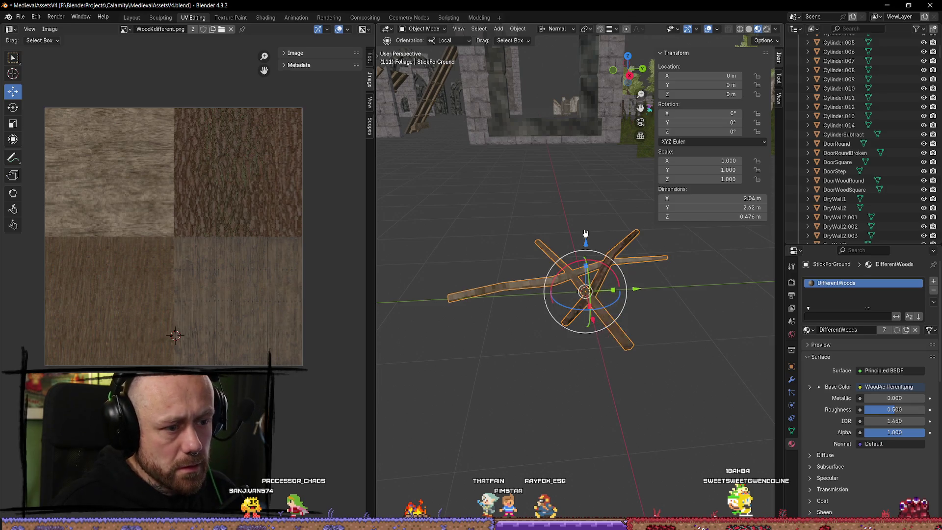
pyautogui.click(612, 280)
pyautogui.click(602, 251)
pyautogui.click(593, 204)
pyautogui.click(595, 275)
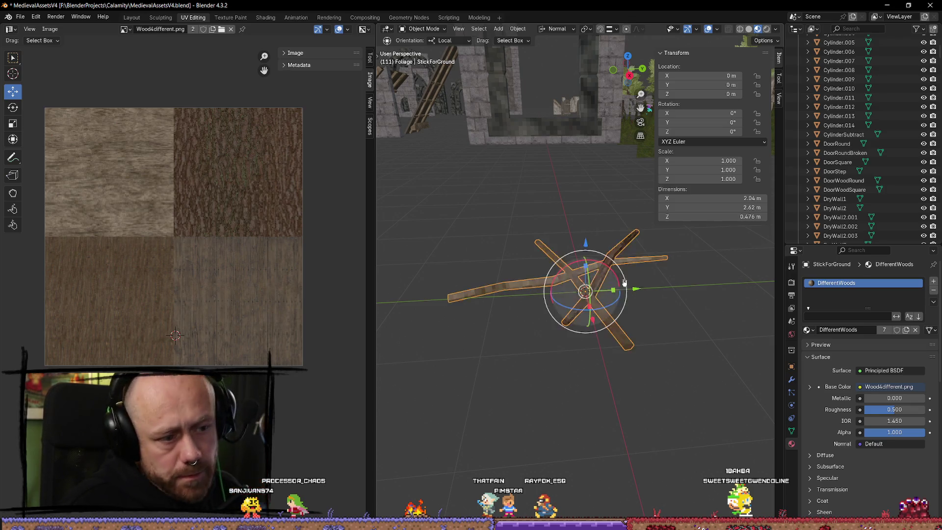
pyautogui.press('q')
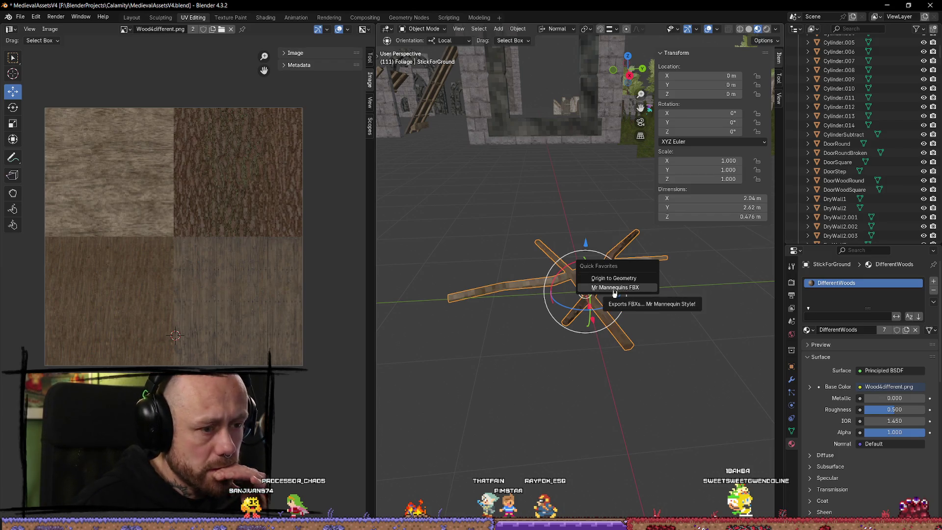
pyautogui.click(618, 289)
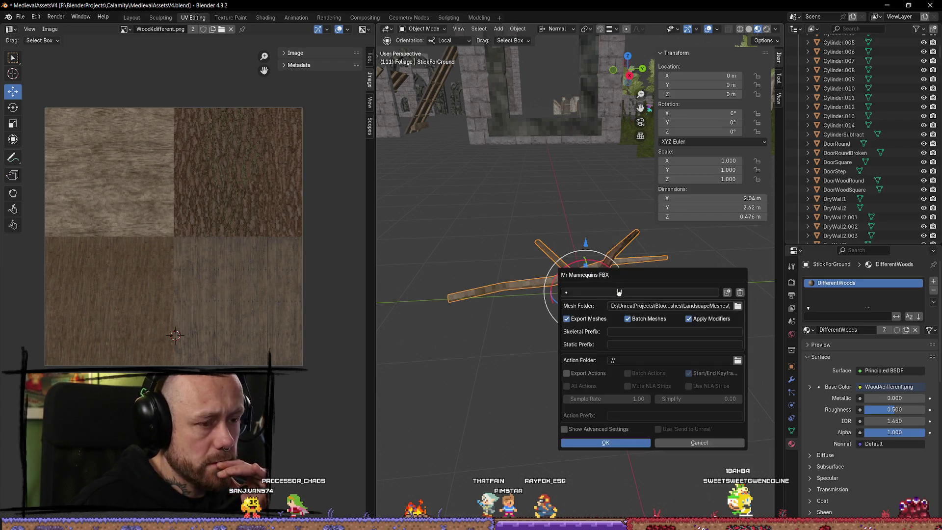
pyautogui.click(608, 442)
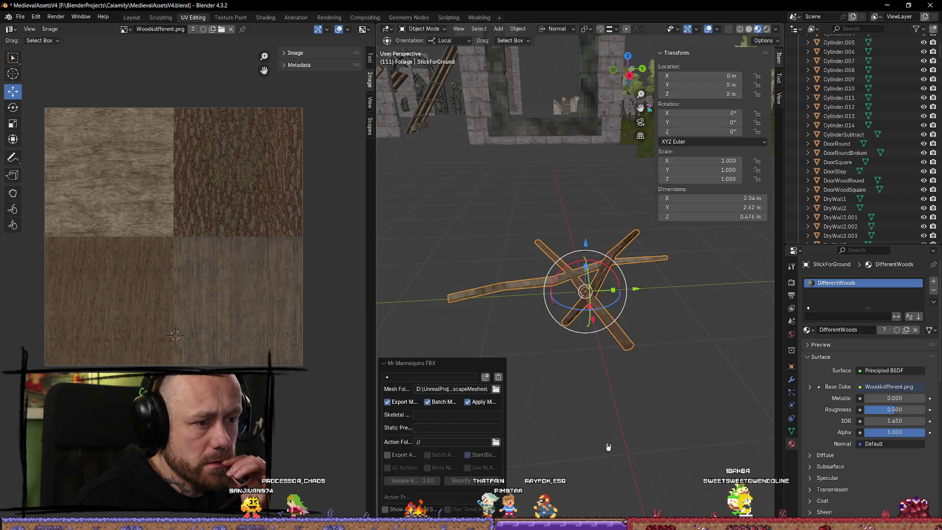
pyautogui.click(522, 389)
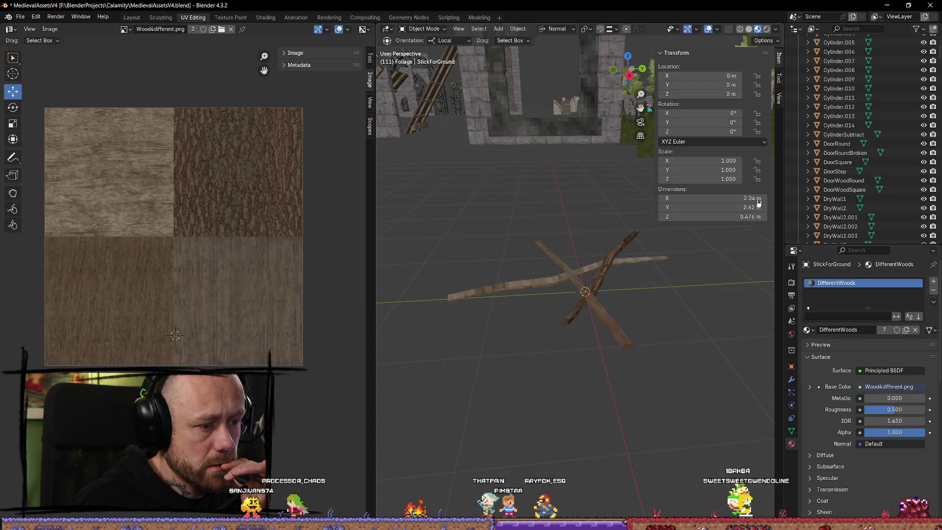
pyautogui.click(887, 5)
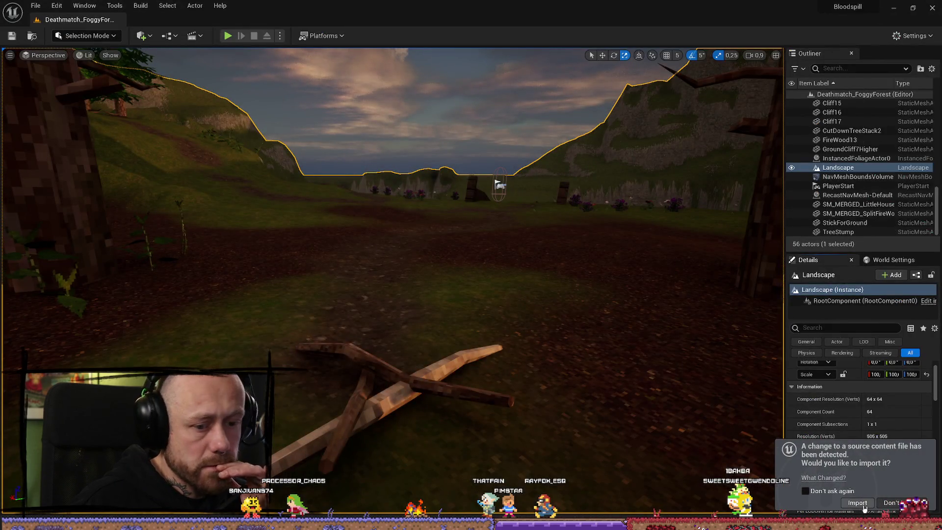
# Step: Fly to the reimported crossed sticks on the Unreal forest floor and select them for repositioning
pyautogui.moveTo(498, 304)
pyautogui.mouseDown()
pyautogui.moveTo(541, 296)
pyautogui.moveTo(482, 286)
pyautogui.moveTo(482, 302)
pyautogui.moveTo(410, 311)
pyautogui.moveTo(373, 296)
pyautogui.moveTo(511, 329)
pyautogui.moveTo(498, 388)
pyautogui.moveTo(486, 377)
pyautogui.mouseUp()
pyautogui.scroll(2, 532, 297)
pyautogui.click(511, 329)
pyautogui.scroll(-2, 505, 344)
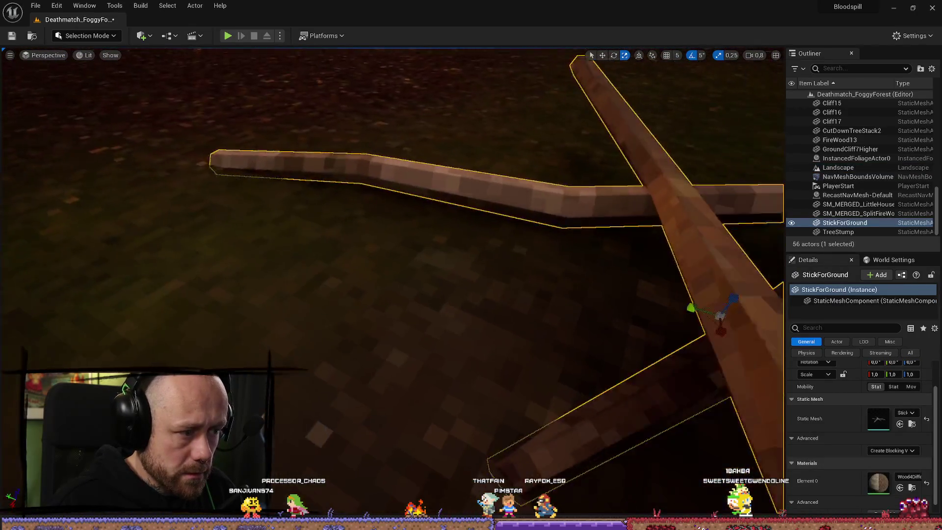
pyautogui.scroll(-2, 393, 280)
pyautogui.scroll(-2, 562, 326)
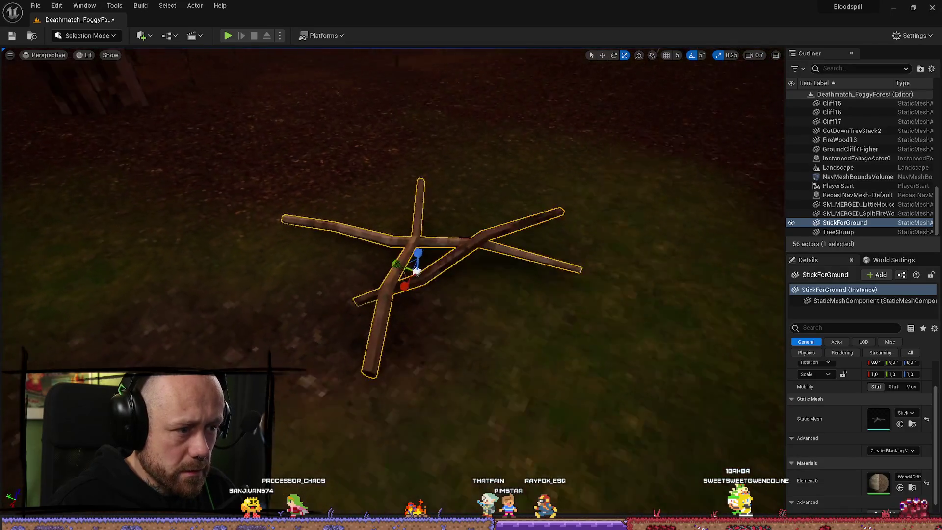
pyautogui.moveTo(562, 326)
pyautogui.mouseDown()
pyautogui.moveTo(563, 304)
pyautogui.moveTo(491, 315)
pyautogui.moveTo(452, 274)
pyautogui.moveTo(431, 270)
pyautogui.mouseUp()
pyautogui.click(441, 320)
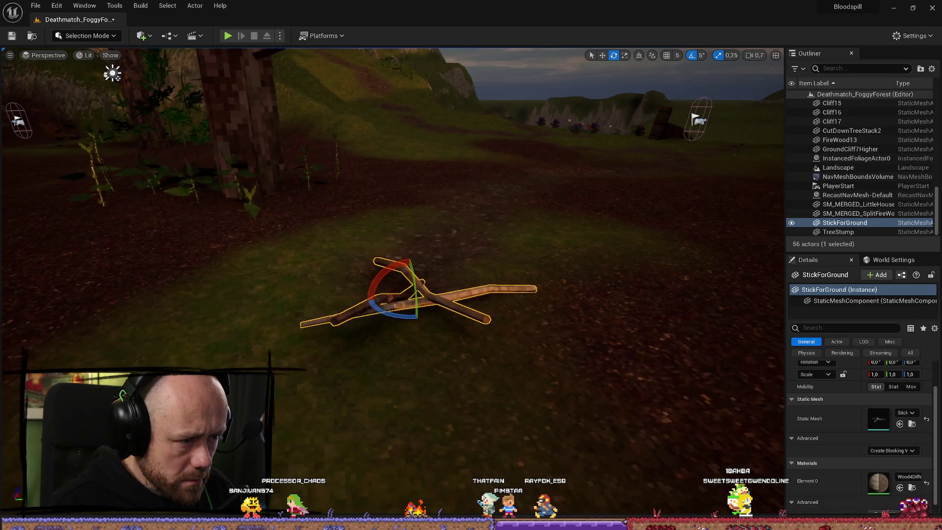
pyautogui.moveTo(432, 304)
pyautogui.mouseDown()
pyautogui.moveTo(451, 275)
pyautogui.moveTo(437, 255)
pyautogui.moveTo(445, 334)
pyautogui.moveTo(456, 300)
pyautogui.moveTo(450, 267)
pyautogui.mouseUp()
pyautogui.click(457, 301)
pyautogui.click(449, 266)
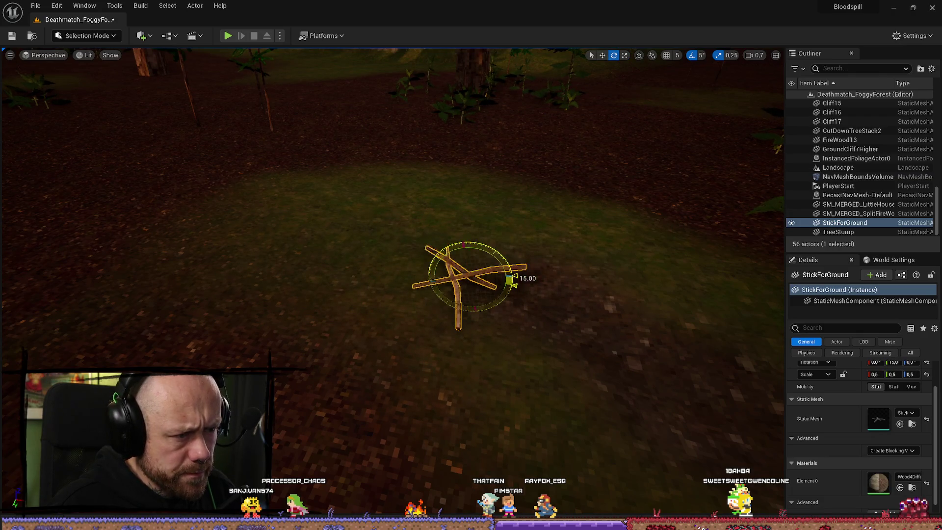
# Step: Play-test the forest level in the editor and look up toward the trees
pyautogui.click(572, 258)
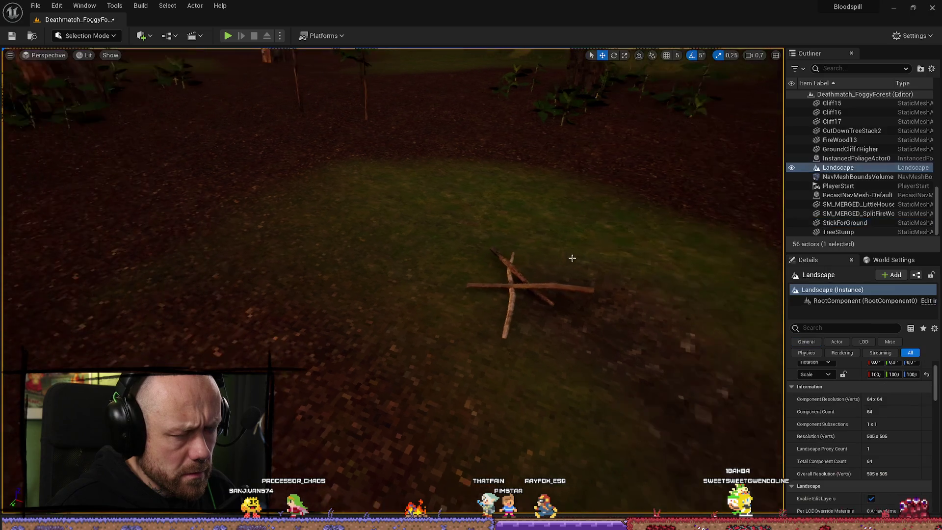
pyautogui.hotkey('alt', 'p')
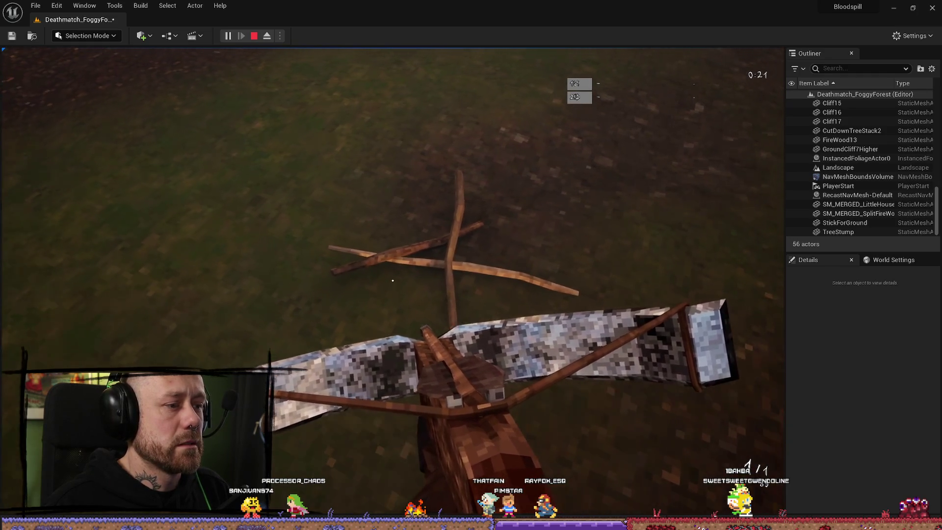
pyautogui.moveTo(180, 254); pyautogui.dragTo(437, 284)
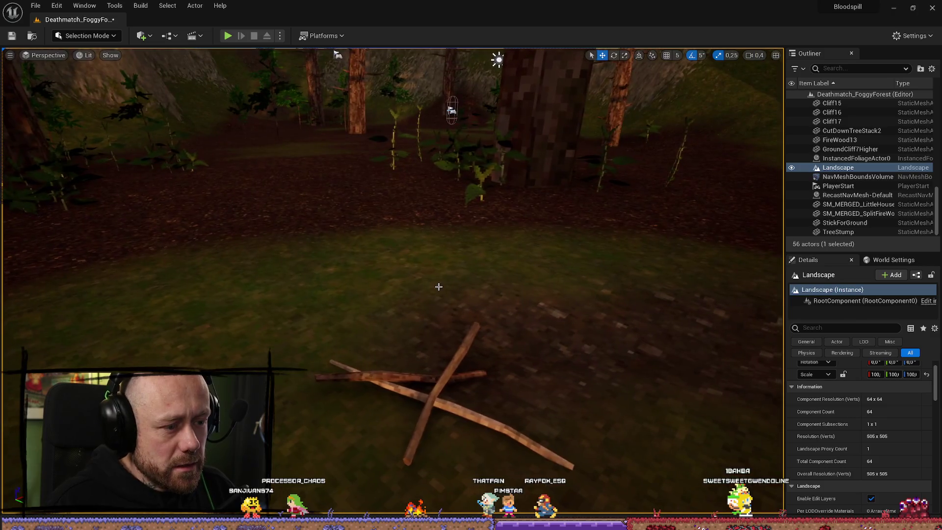
# Step: Minimize Unreal and bring the Opera window with Fab's 'sticks' results into place
pyautogui.click(901, 7)
pyautogui.rightClick(363, 264)
pyautogui.hotkey('alt', 'Tab')
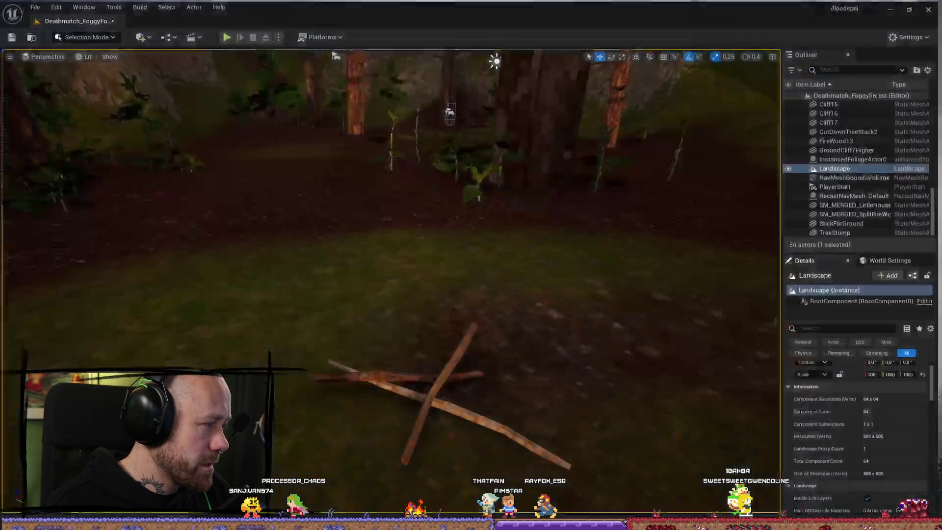
pyautogui.hotkey('alt', 'Tab')
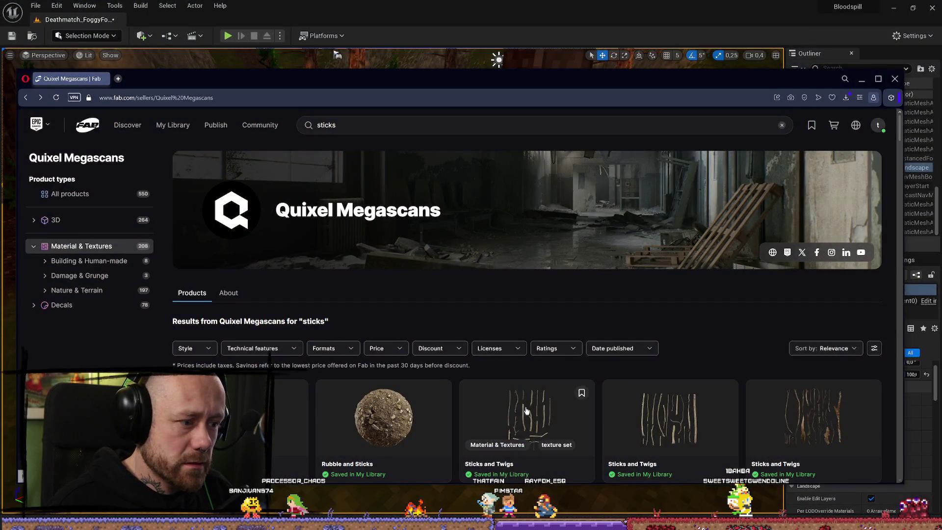
pyautogui.scroll(-2, 486, 392)
pyautogui.scroll(2, 569, 109)
pyautogui.moveTo(800, 88); pyautogui.dragTo(874, 71)
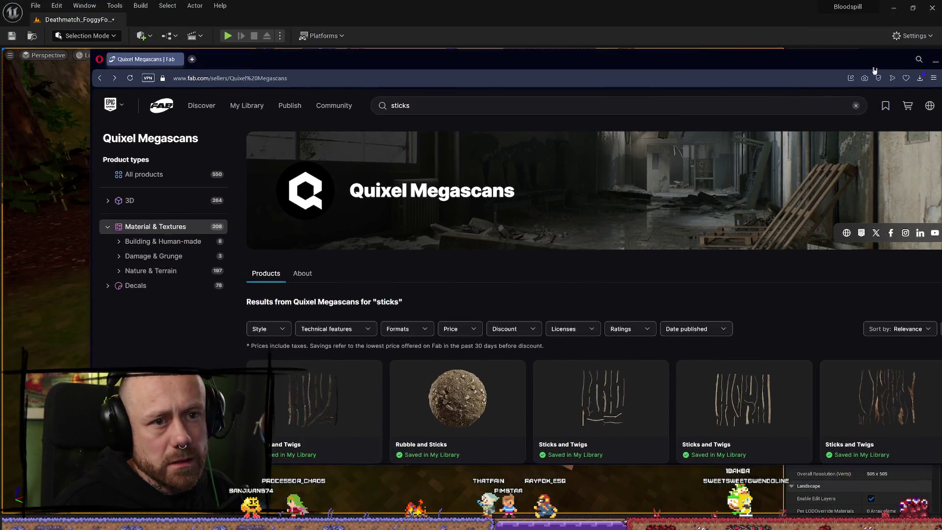
pyautogui.moveTo(305, 70); pyautogui.dragTo(160, 57)
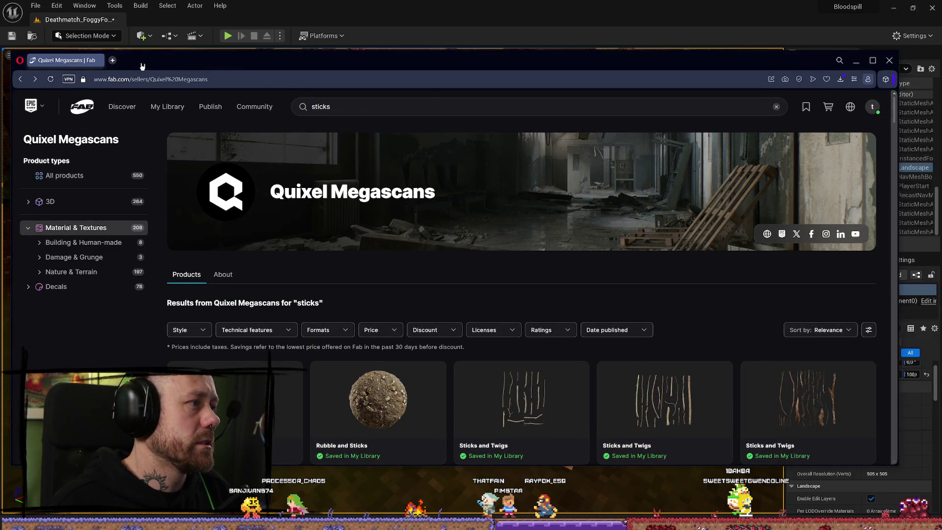
# Step: Load google.com in a new browser tab
pyautogui.hotkey('ctrl', 't')
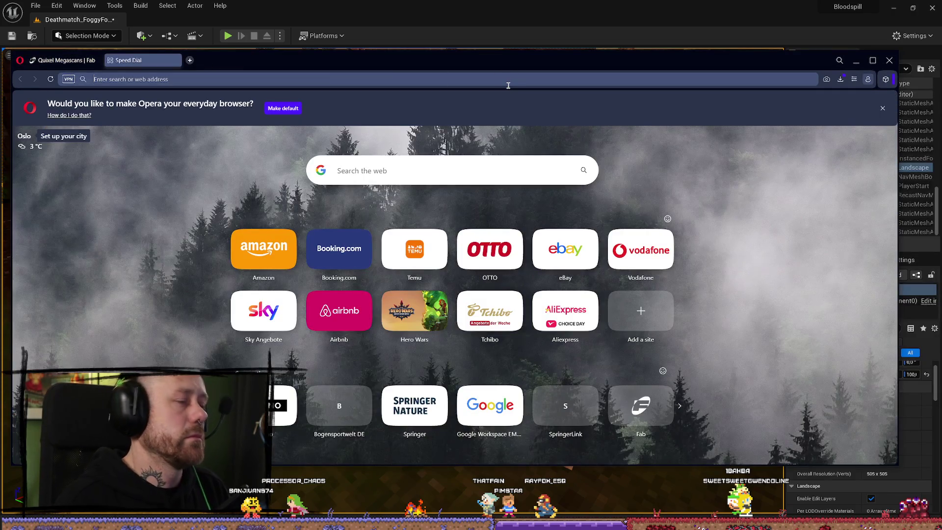
pyautogui.write('google.com')
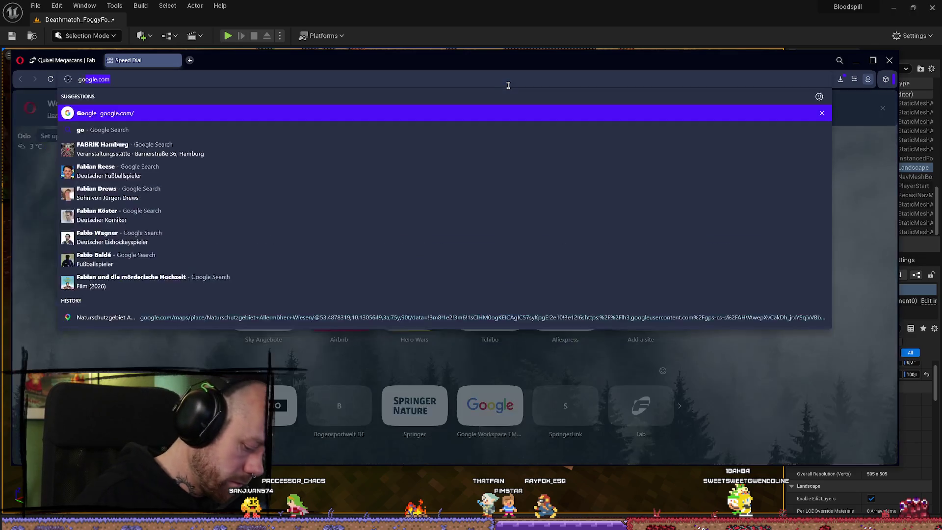
pyautogui.press('Return')
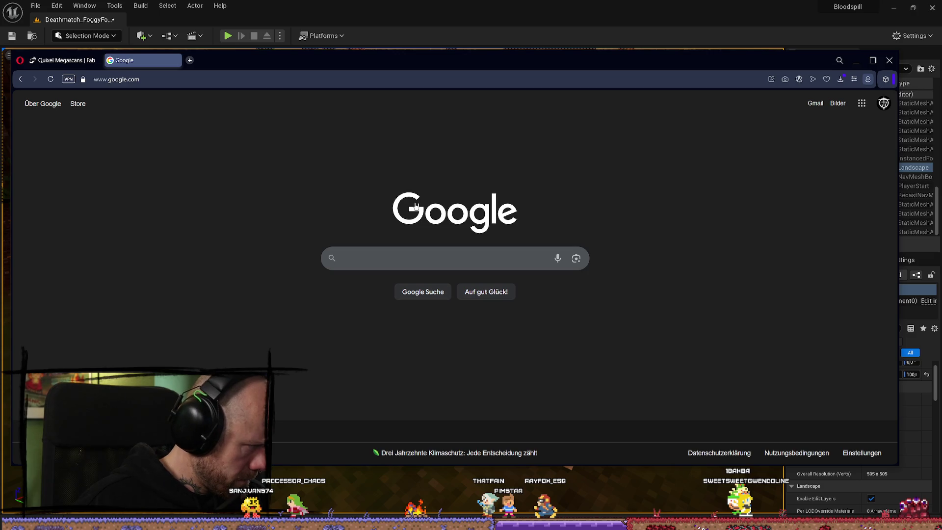
pyautogui.click(198, 76)
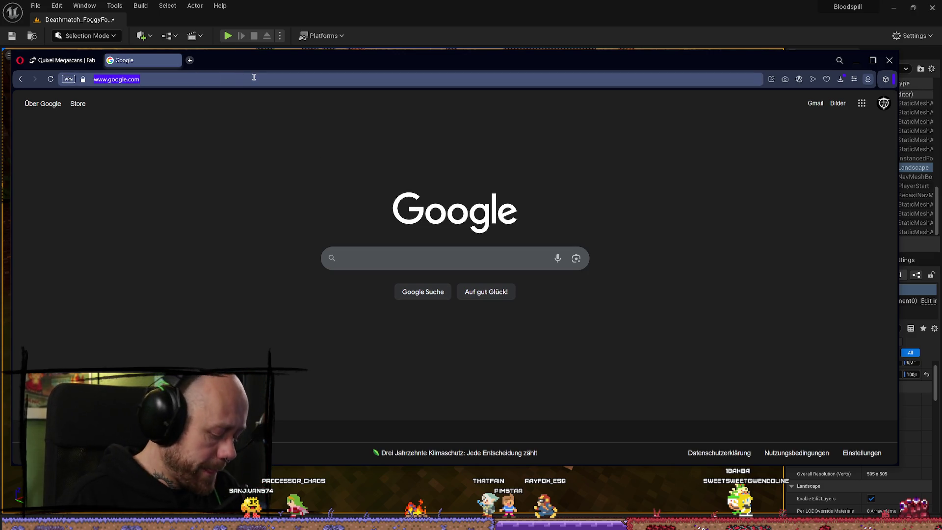
# Step: Search Google for 'video game forrests' after discarding an earlier sticks query
pyautogui.click(441, 259)
pyautogui.write('ga,es')
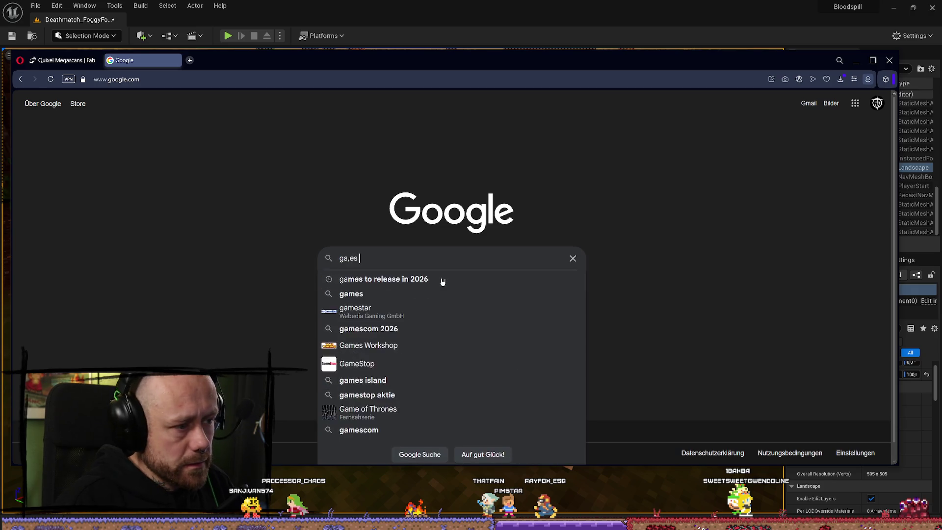
pyautogui.press('BackSpace')
pyautogui.press('BackSpace')
pyautogui.write('mes wor')
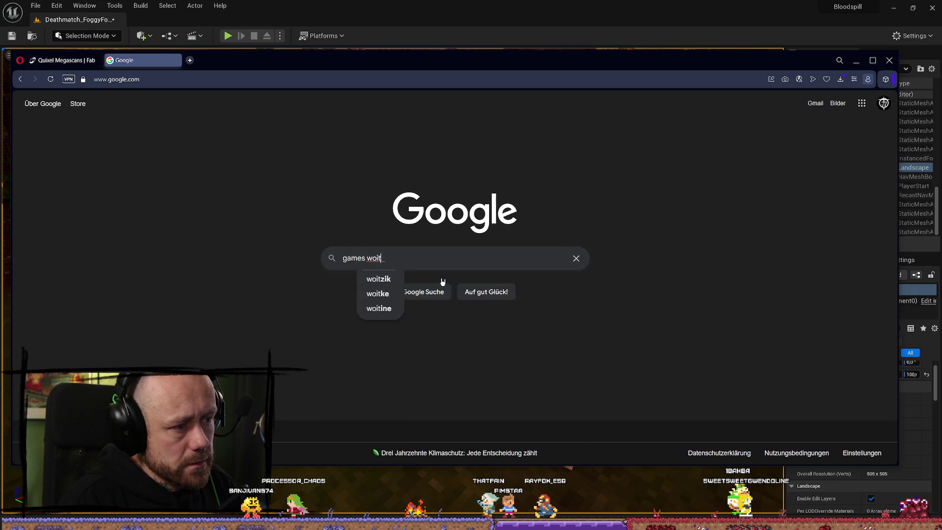
pyautogui.press('BackSpace')
pyautogui.press('BackSpace')
pyautogui.write('ith sticks')
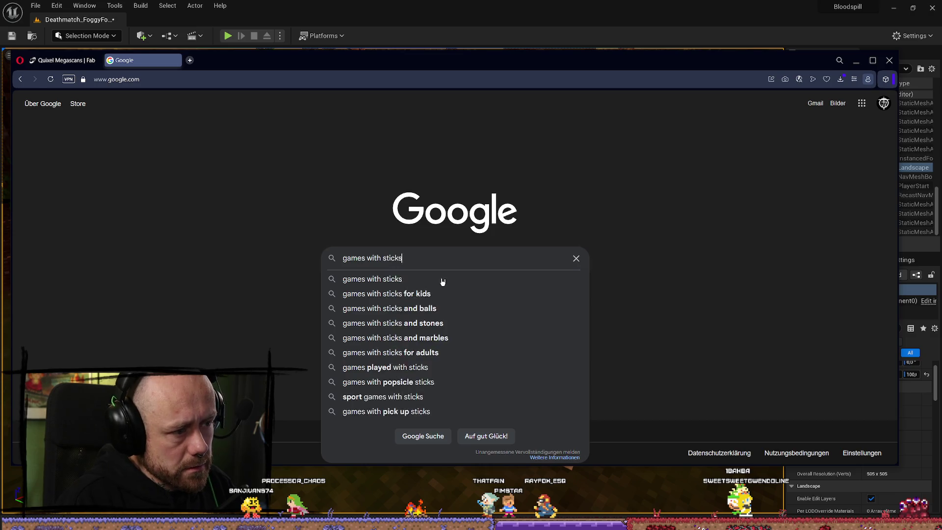
pyautogui.write(' on th')
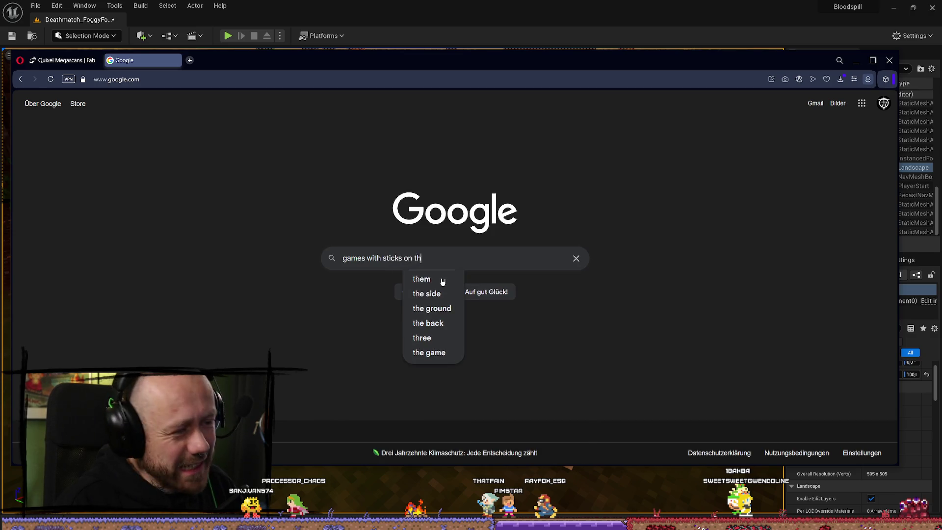
pyautogui.write('e')
pyautogui.press('BackSpace')
pyautogui.press('BackSpace')
pyautogui.press('BackSpace')
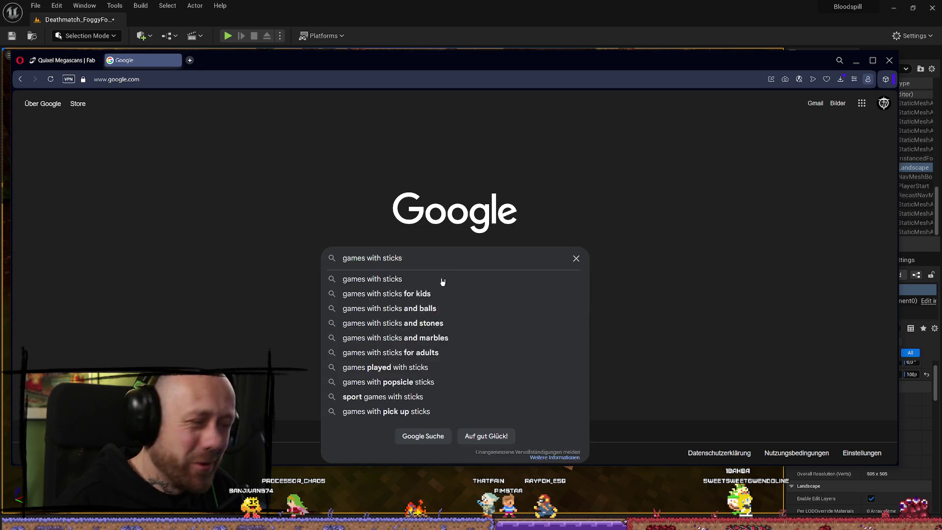
pyautogui.press('BackSpace')
pyautogui.press('BackSpace')
pyautogui.press('BackSpace')
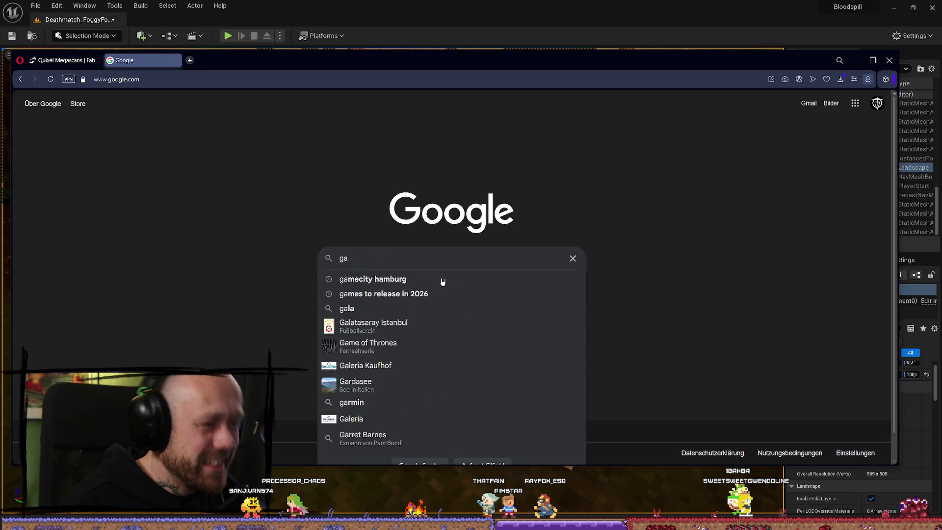
pyautogui.write('video games')
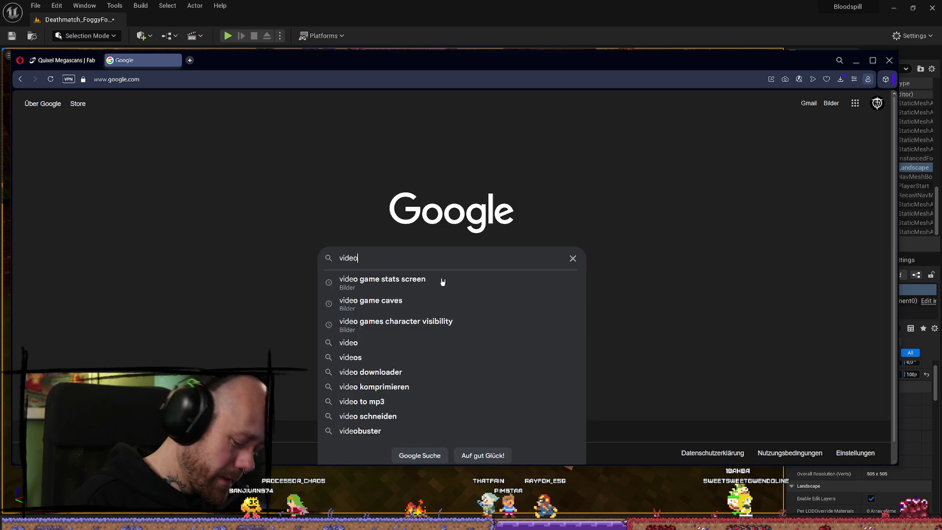
pyautogui.press('BackSpace')
pyautogui.press('BackSpace')
pyautogui.write('forrests')
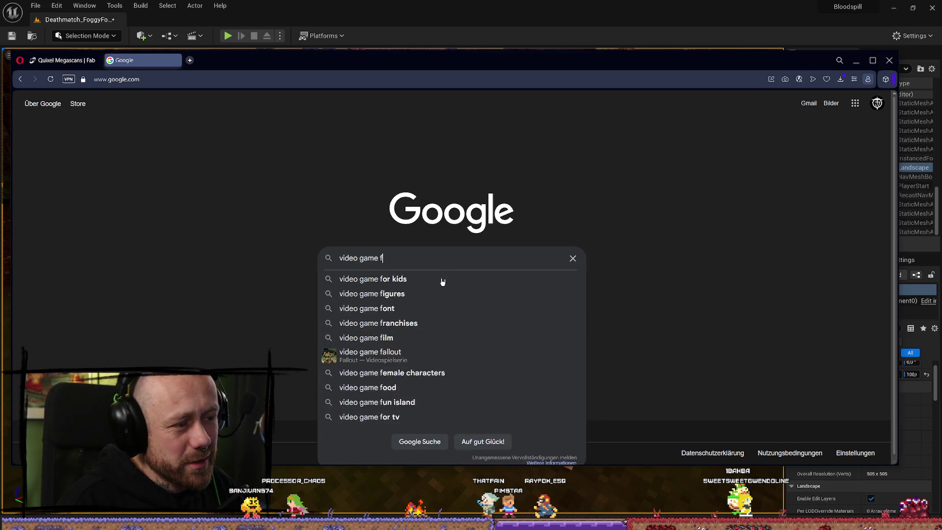
pyautogui.press('Return')
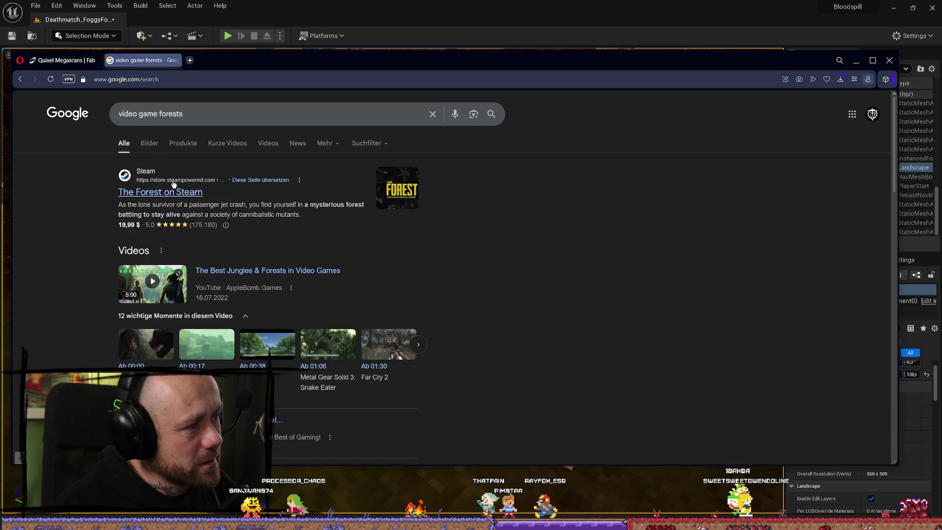
# Step: Queue 'Video Game Forests Part 2' in the background and open the Reddit immersive-forests thread
pyautogui.scroll(-2, 346, 263)
pyautogui.scroll(-2, 346, 263)
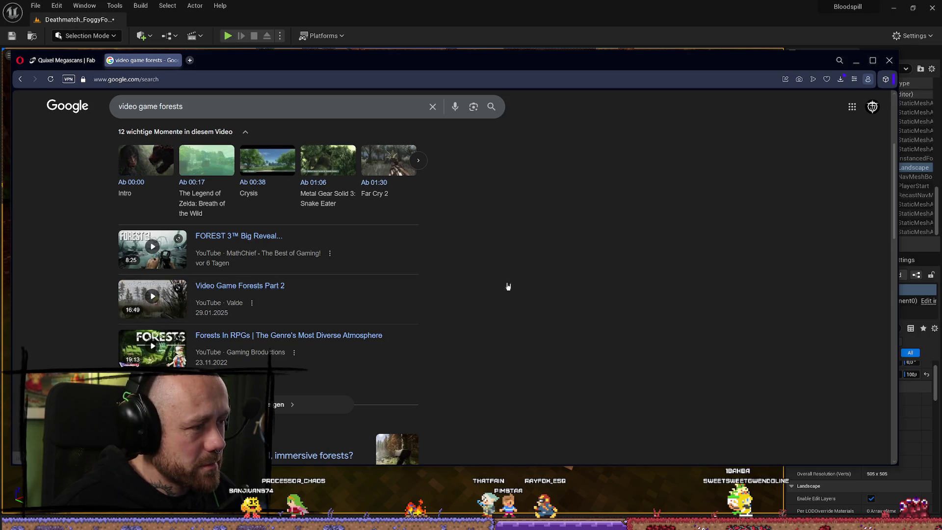
pyautogui.scroll(-1, 586, 305)
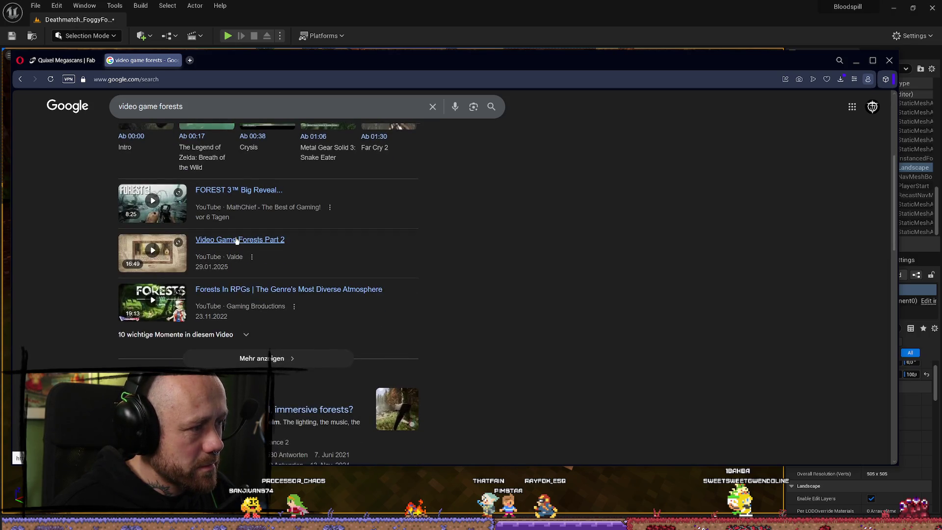
pyautogui.middleClick(238, 240)
pyautogui.scroll(-3, 513, 270)
pyautogui.click(174, 272)
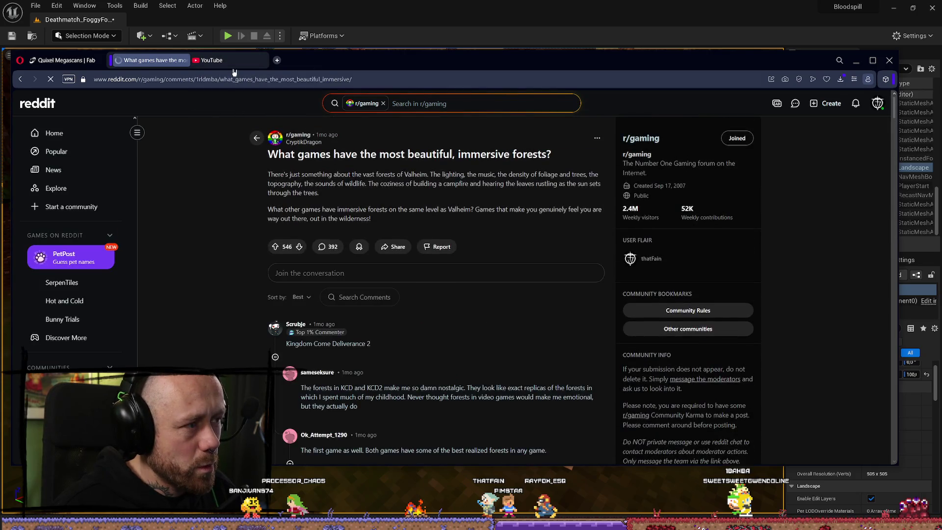
# Step: Scrub through Video Game Forests Part 2, pause on the map screen, and open a new tab
pyautogui.click(216, 61)
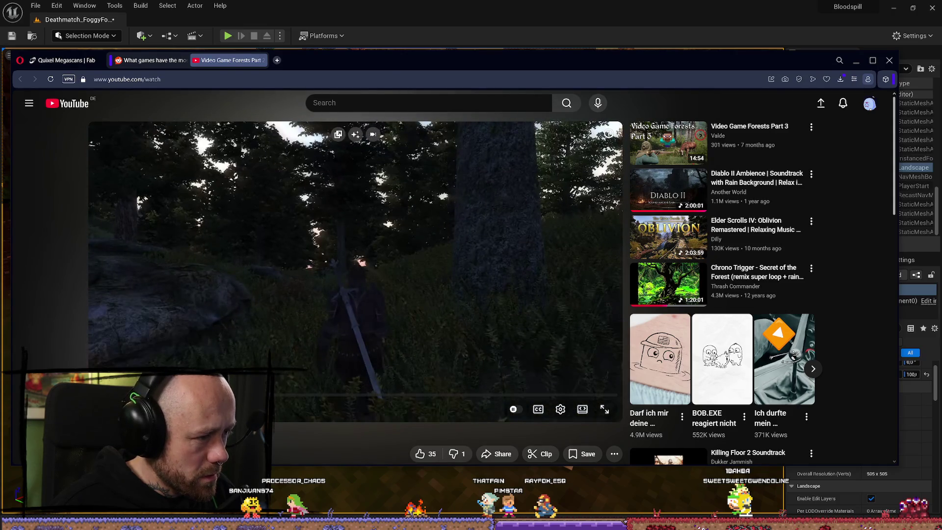
pyautogui.moveTo(224, 393); pyautogui.dragTo(357, 392)
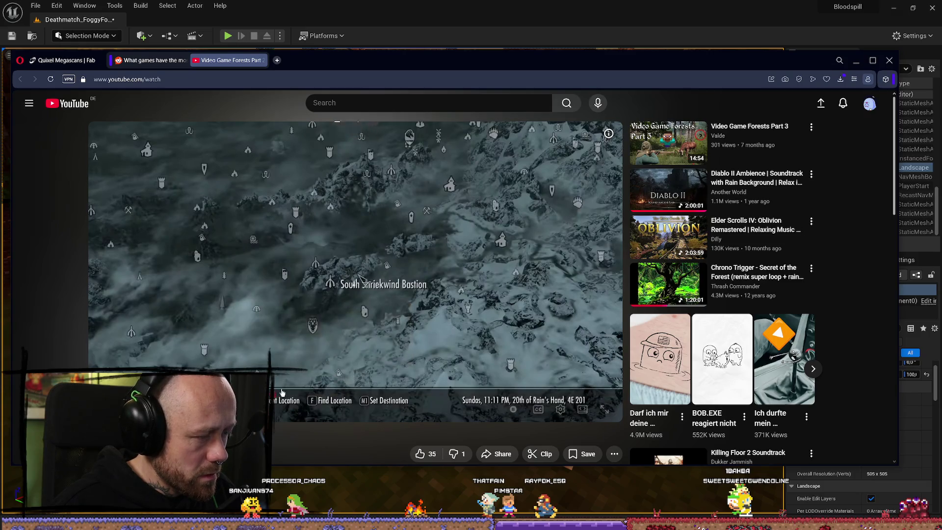
pyautogui.moveTo(282, 393)
pyautogui.mouseDown()
pyautogui.moveTo(275, 395)
pyautogui.moveTo(347, 398)
pyautogui.mouseUp()
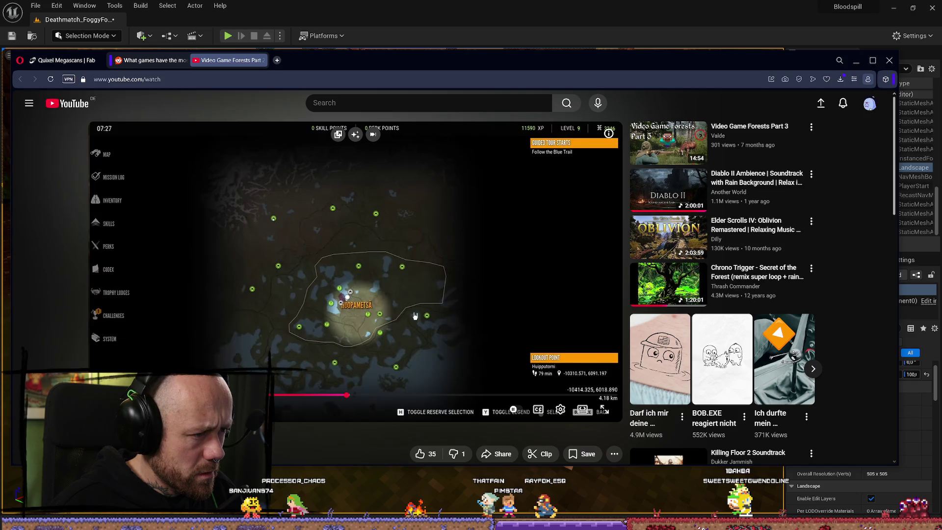
pyautogui.click(373, 195)
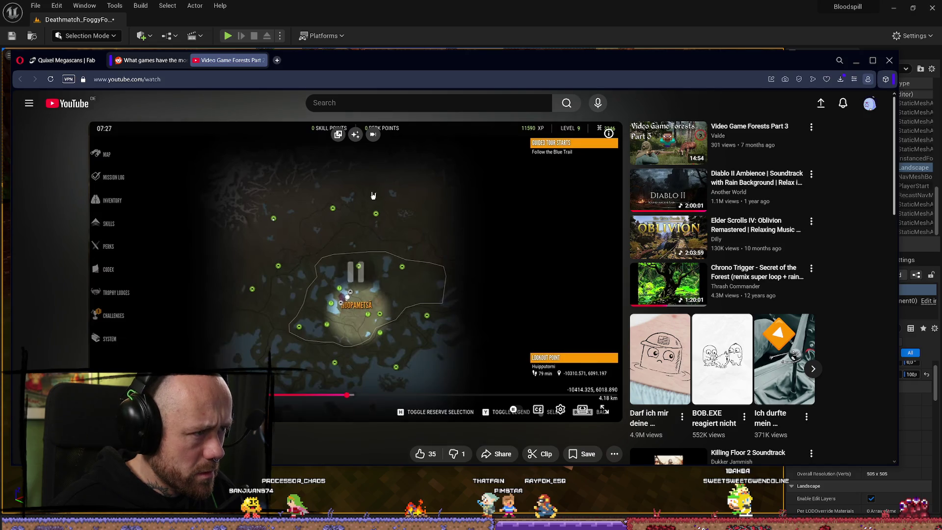
pyautogui.hotkey('ctrl', 't')
pyautogui.write('hunt showdown')
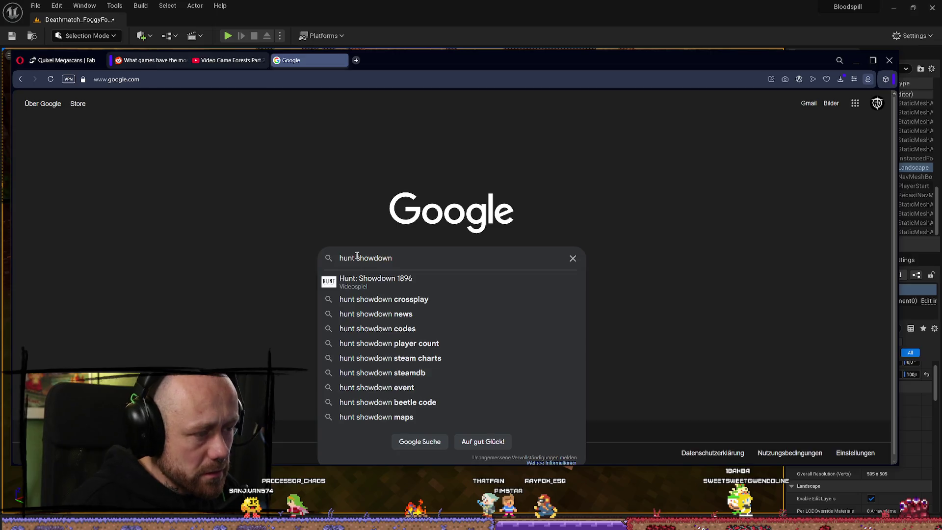
# Step: Search 'hunt showdown forest' in Google Images with the browser maximized
pyautogui.write('forest')
pyautogui.press('Return')
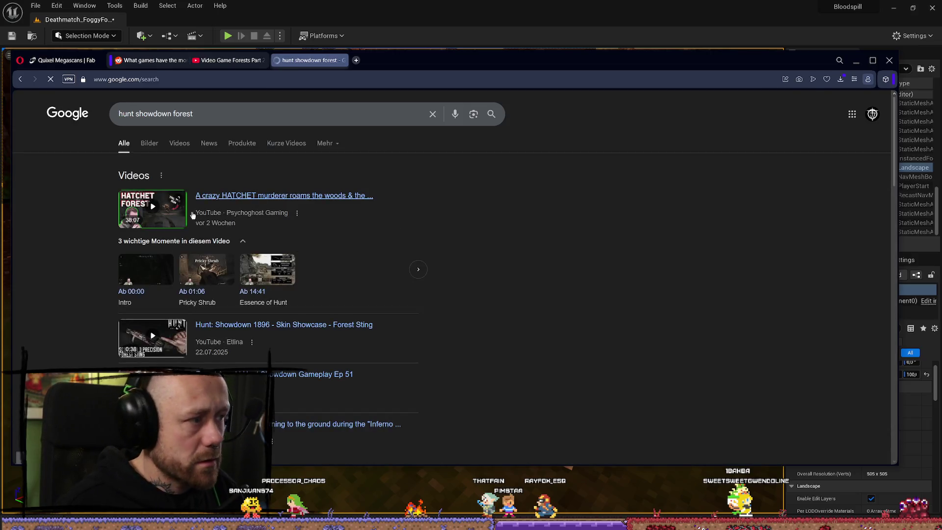
pyautogui.click(147, 150)
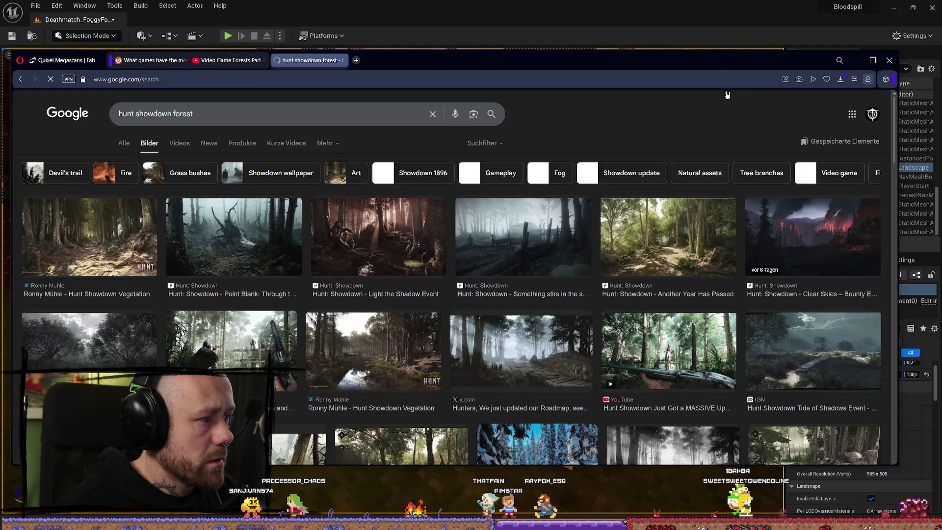
pyautogui.click(871, 61)
pyautogui.scroll(-3, 549, 243)
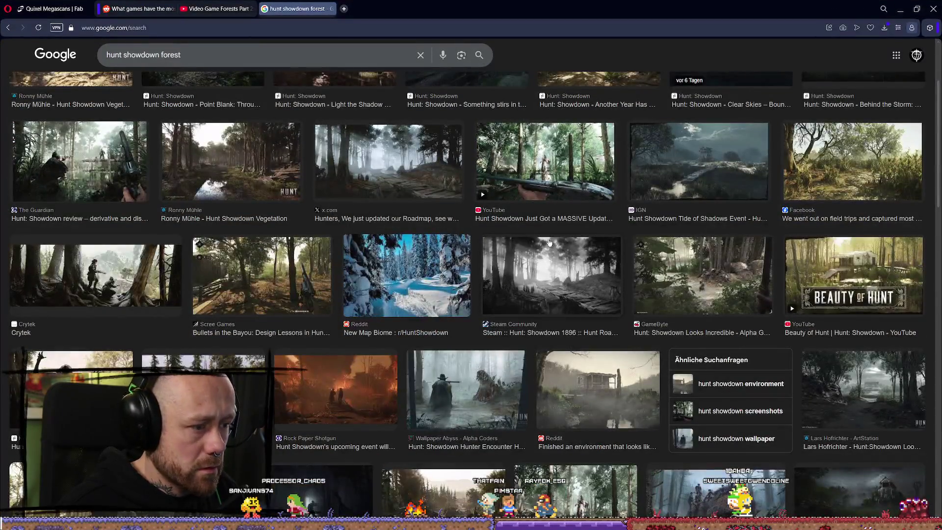
# Step: Open and read the Bullets in the Bayou article behind a forest image
pyautogui.click(228, 287)
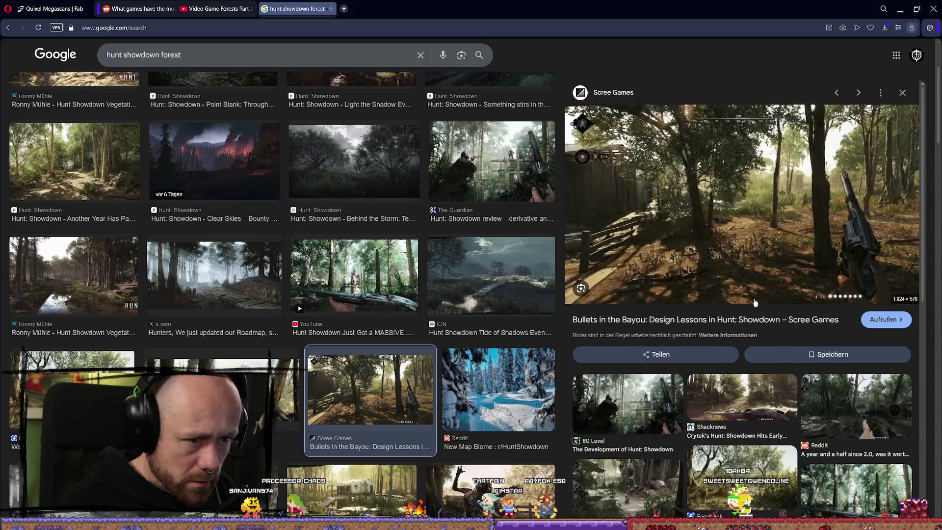
pyautogui.click(686, 273)
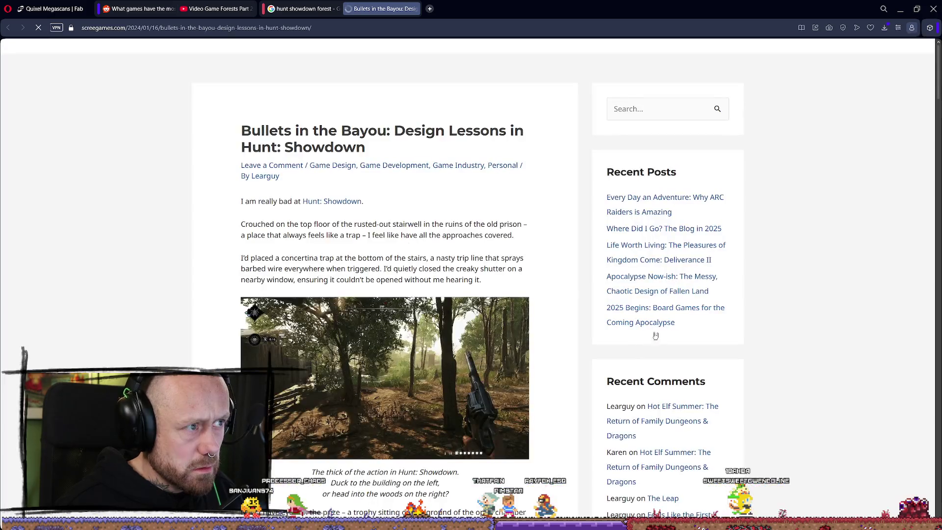
pyautogui.scroll(-2, 440, 396)
pyautogui.scroll(2, 357, 364)
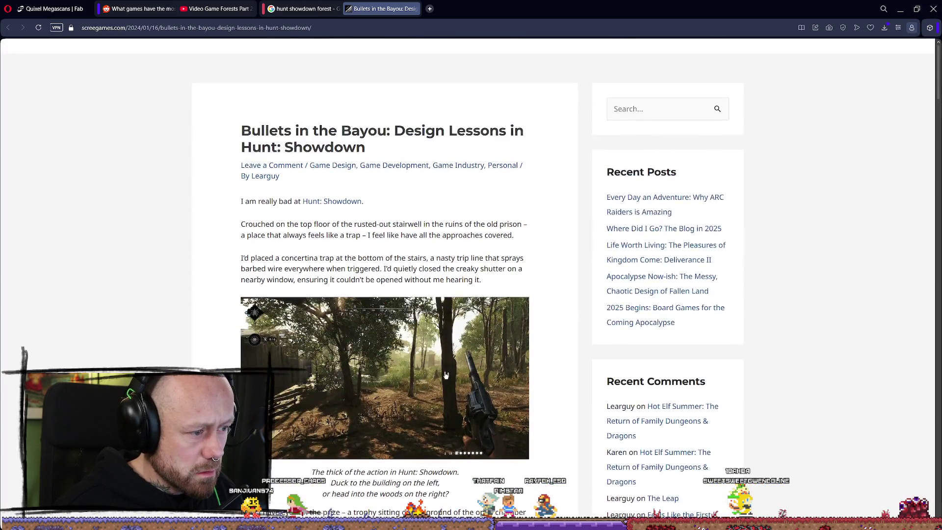
pyautogui.scroll(-3, 454, 186)
pyautogui.scroll(-13, 522, 260)
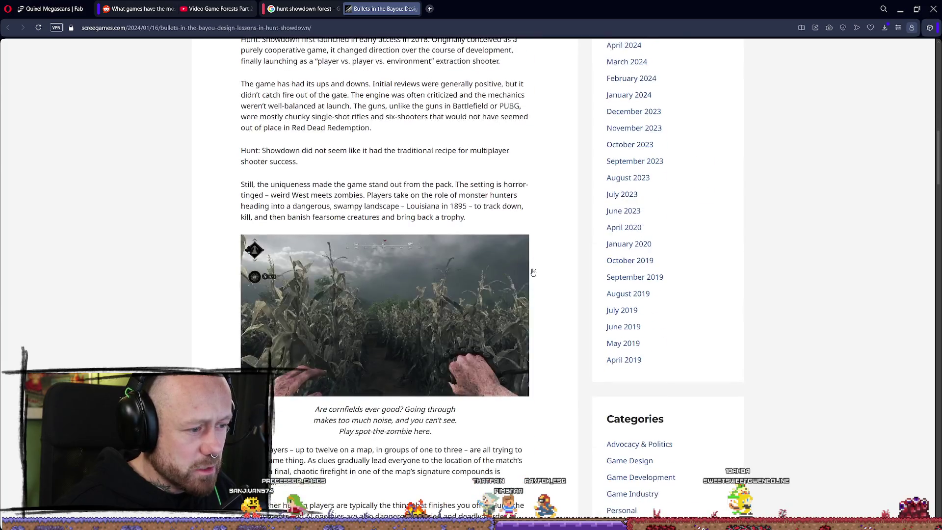
# Step: Refine the image search to 'hunt showdown forest sticks' and open the 'Anyone need a stick?' Reddit post
pyautogui.hotkey('ctrl', 'shift', 'Tab')
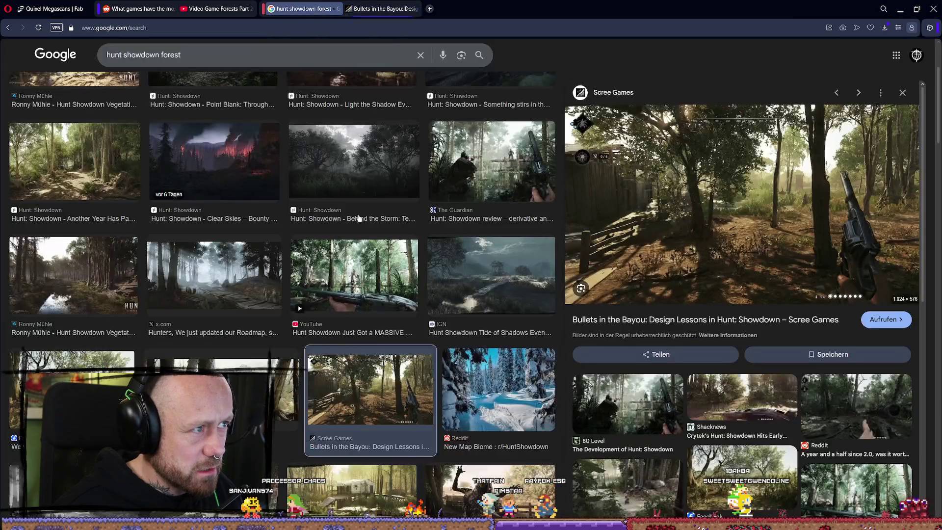
pyautogui.rightClick(697, 267)
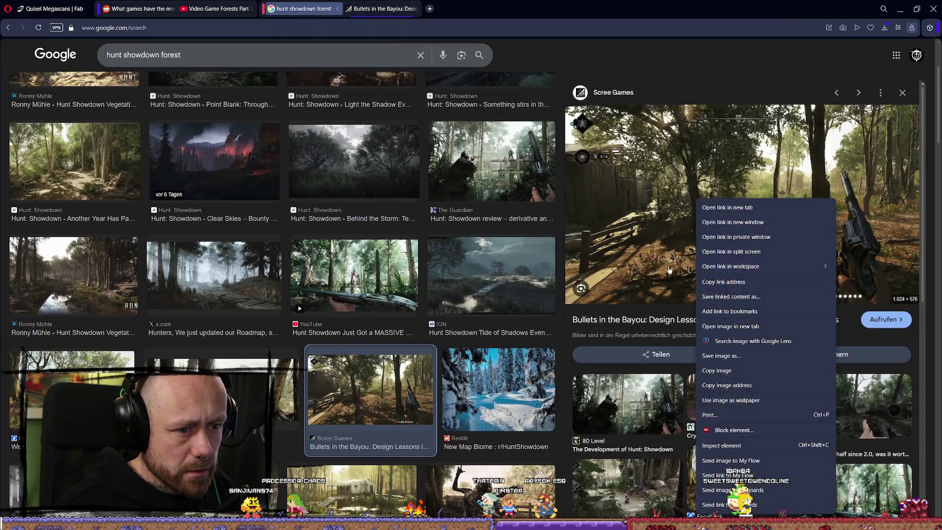
pyautogui.click(530, 399)
pyautogui.scroll(3, 491, 344)
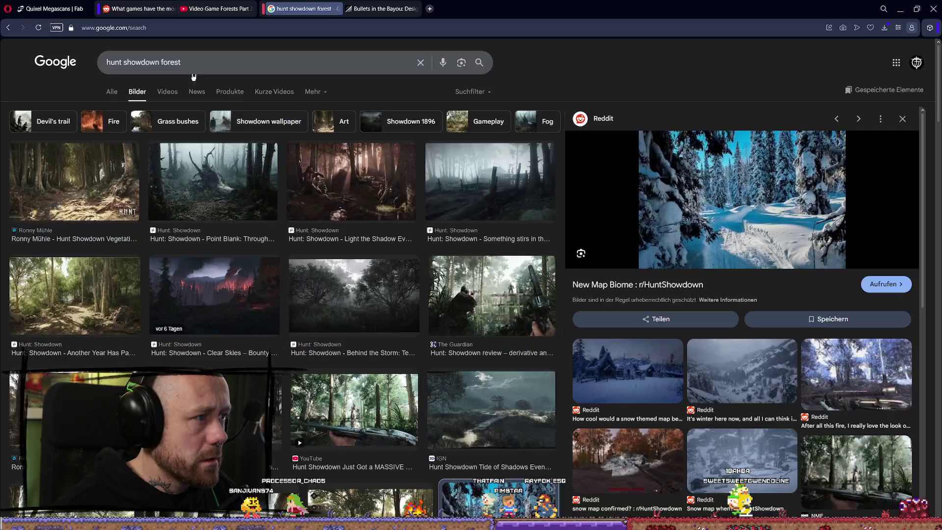
pyautogui.click(197, 63)
pyautogui.write('sticks')
pyautogui.press('Return')
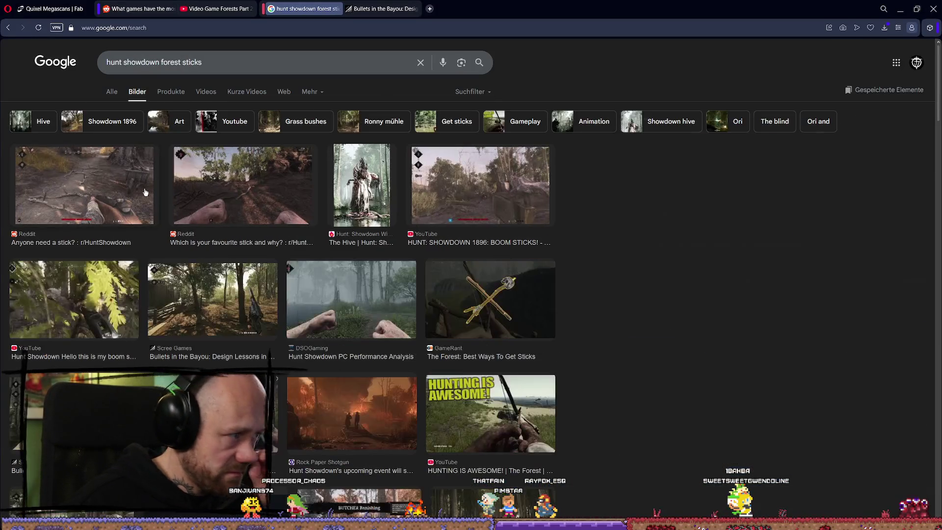
pyautogui.click(746, 247)
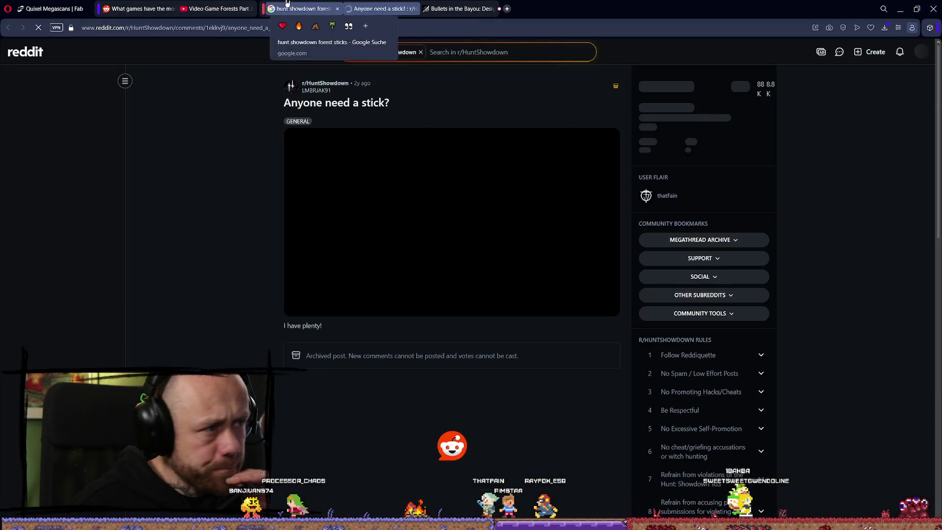
# Step: Open 'Which is your favourite stick and why?', view its image full size, then return to 'Anyone need a stick?'
pyautogui.click(294, 8)
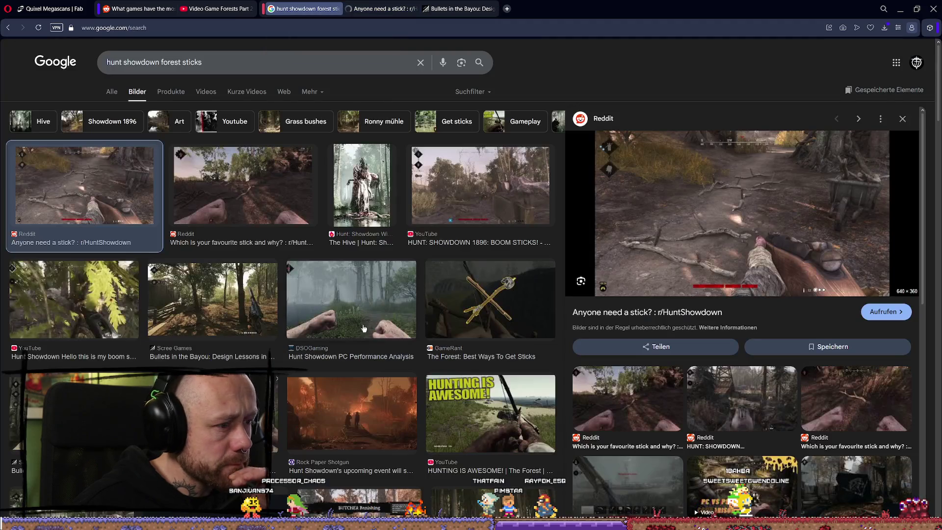
pyautogui.click(284, 211)
pyautogui.click(748, 214)
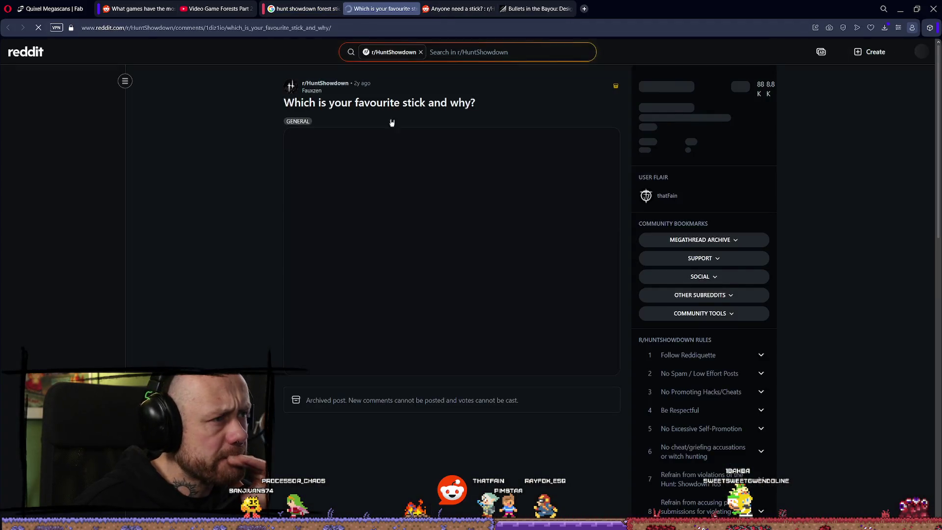
pyautogui.click(504, 225)
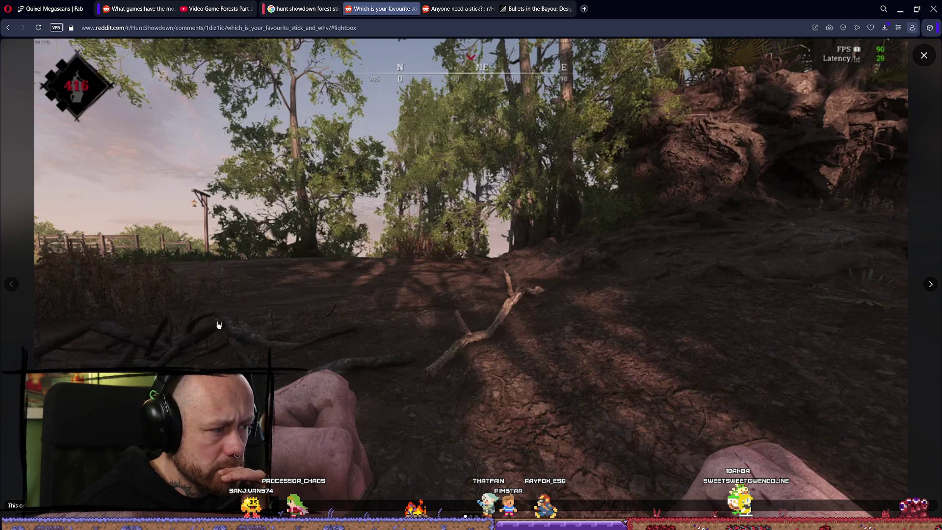
pyautogui.click(458, 8)
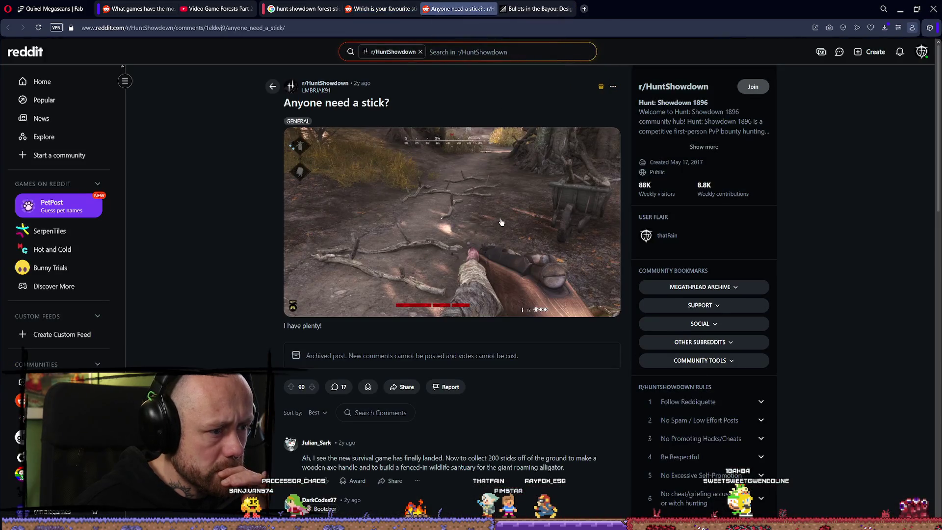
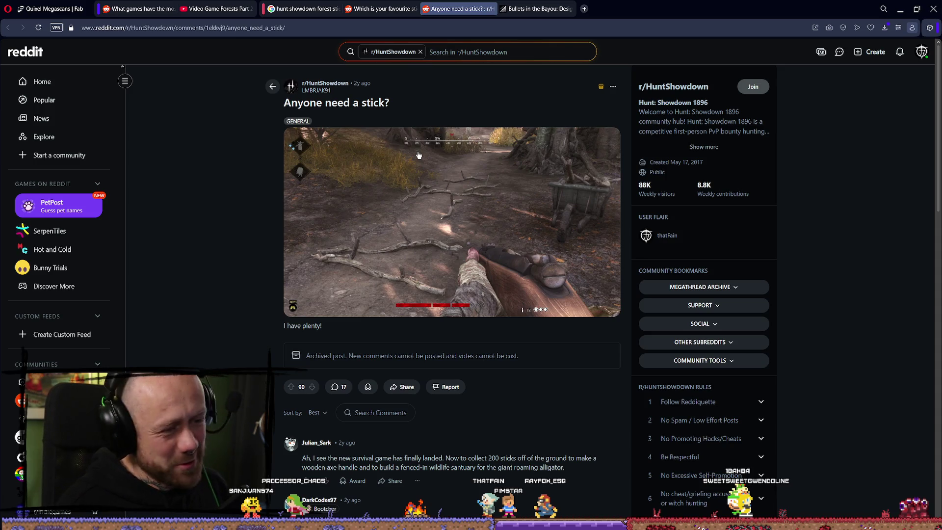
# Step: Scroll through the 'Anyone need a stick?' Reddit thread and back to its top
pyautogui.scroll(-15, 413, 187)
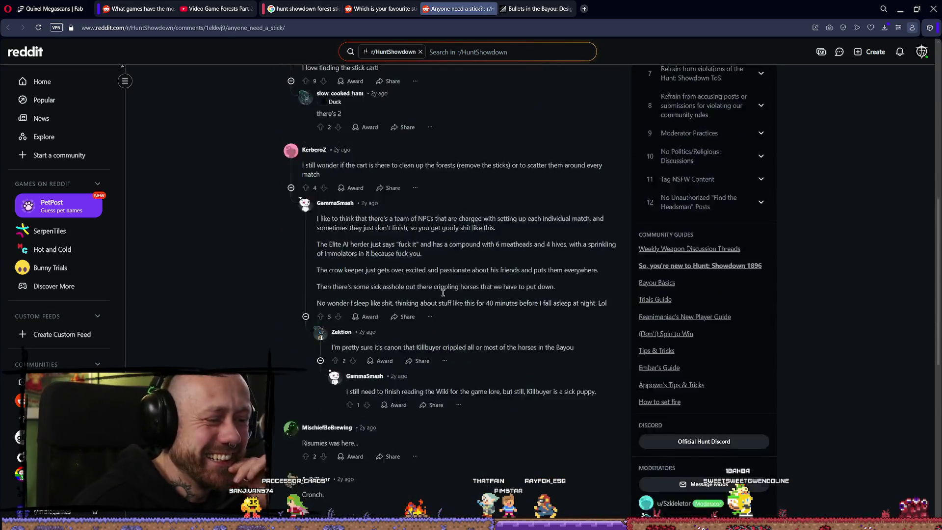
pyautogui.scroll(5, 445, 296)
pyautogui.scroll(10, 444, 296)
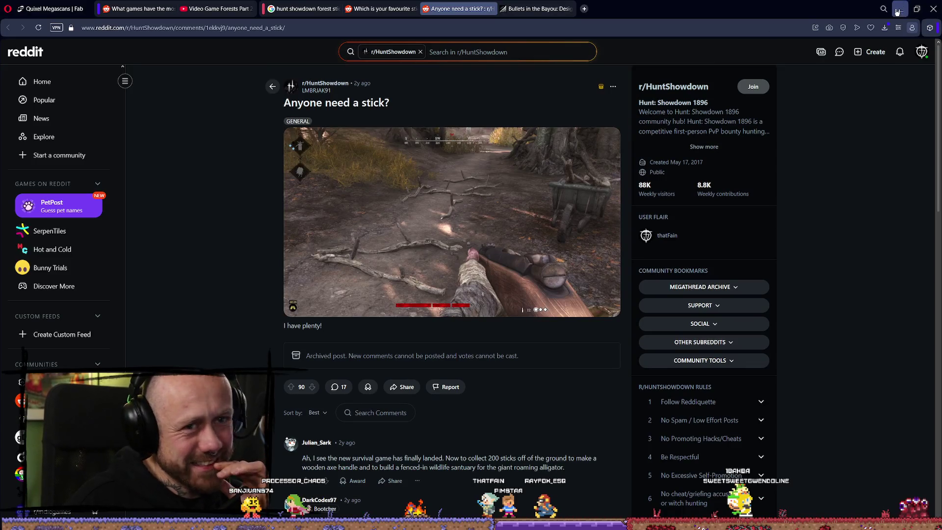
# Step: Switch from the browser to the Unreal foggy-forest level, then on to the Blender stick model
pyautogui.hotkey('alt', 'Tab')
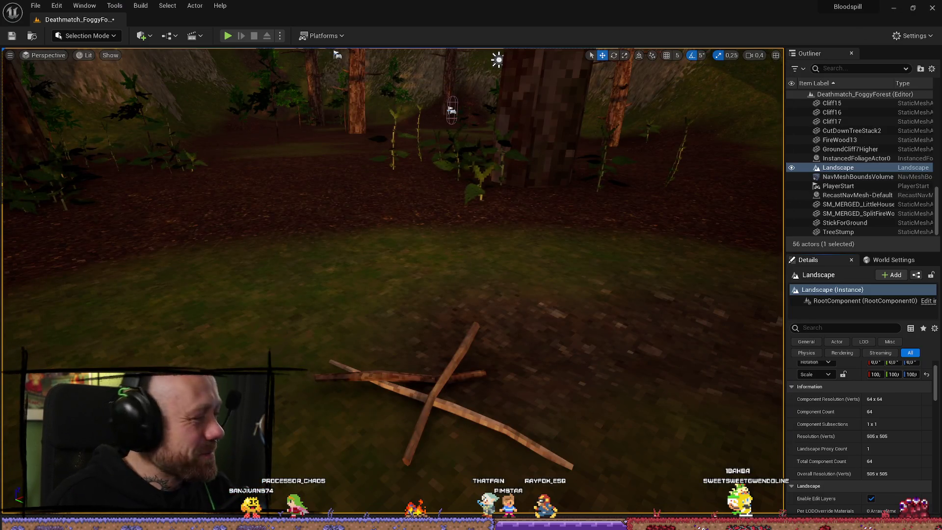
pyautogui.hotkey('alt', 'Tab')
pyautogui.hotkey('alt', 'Tab')
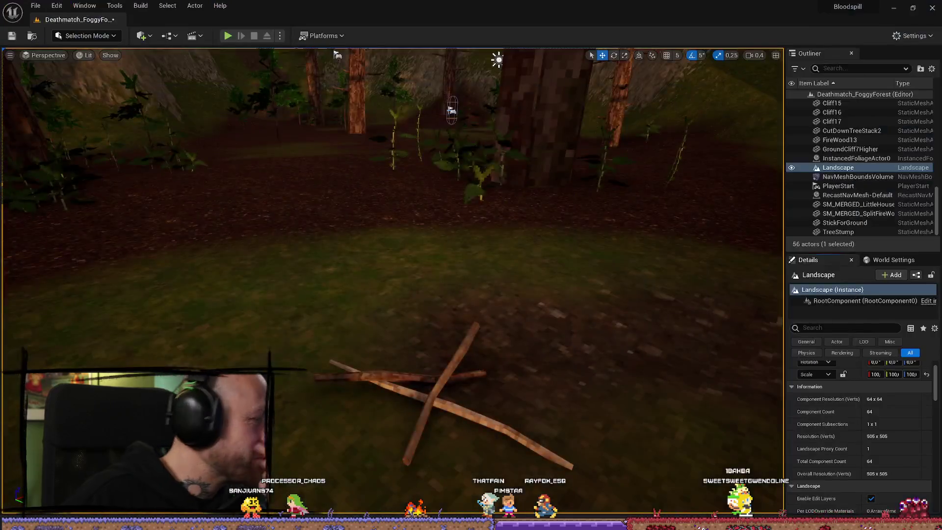
pyautogui.hotkey('alt', 'Tab')
# Step: Select the StickForGround object and enter Edit Mode on its mesh
pyautogui.moveTo(711, 366)
pyautogui.mouseDown()
pyautogui.moveTo(698, 381)
pyautogui.moveTo(676, 365)
pyautogui.mouseUp()
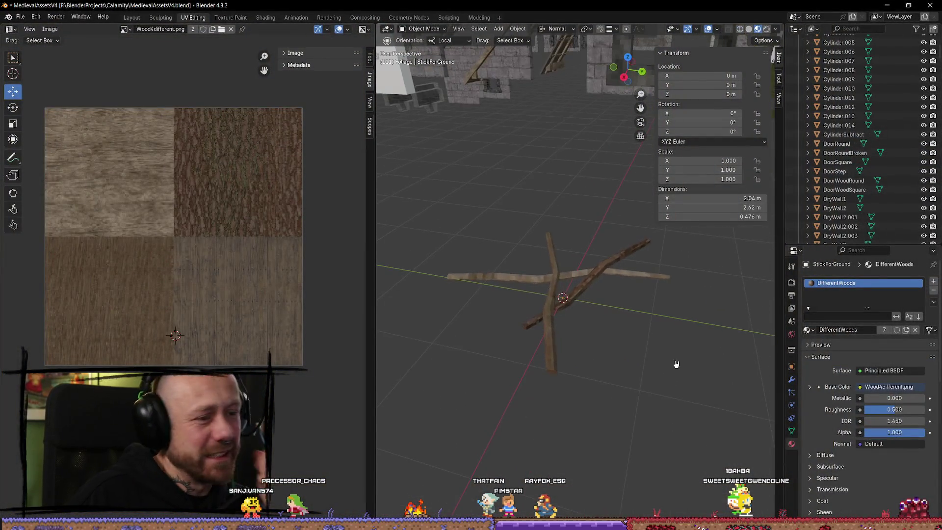
pyautogui.moveTo(647, 310)
pyautogui.mouseDown()
pyautogui.moveTo(623, 311)
pyautogui.moveTo(598, 345)
pyautogui.mouseUp()
pyautogui.scroll(3, 598, 345)
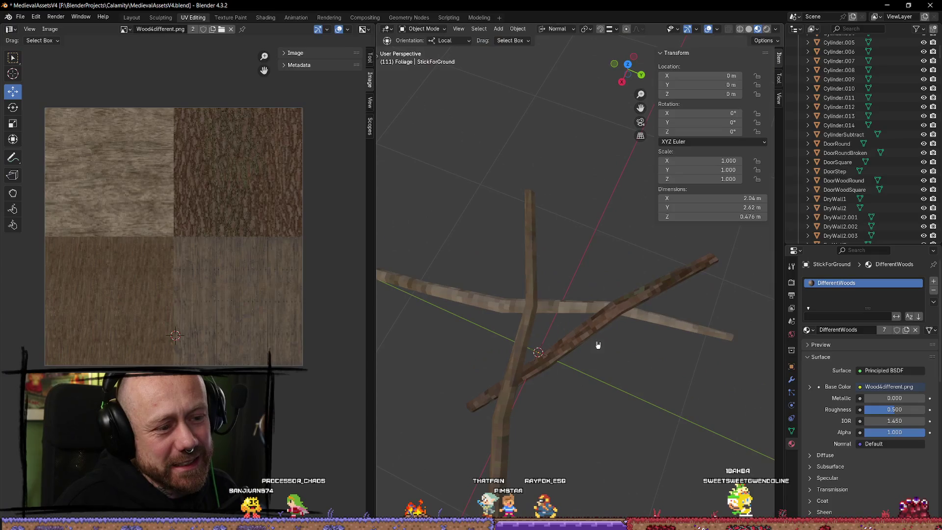
pyautogui.scroll(-3, 544, 391)
pyautogui.moveTo(543, 391)
pyautogui.mouseDown()
pyautogui.moveTo(572, 343)
pyautogui.moveTo(597, 352)
pyautogui.moveTo(580, 344)
pyautogui.mouseUp()
pyautogui.click(596, 313)
pyautogui.press('Tab')
pyautogui.scroll(2, 625, 381)
pyautogui.scroll(-2, 616, 378)
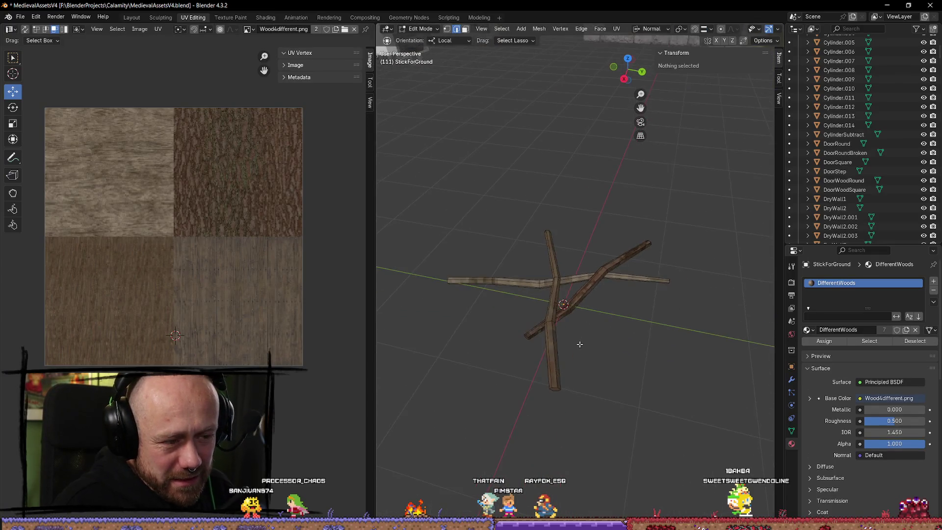
pyautogui.scroll(3, 580, 344)
pyautogui.scroll(1, 591, 329)
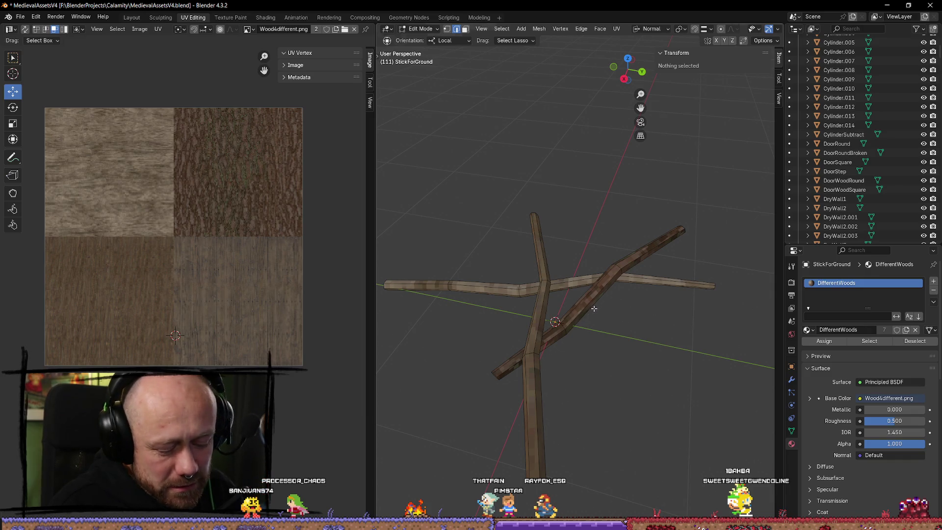
# Step: Thin one branch by scaling it down, then scale a branch part to 0.788 and 0.625
pyautogui.press('l')
pyautogui.press('s')
pyautogui.click(613, 335)
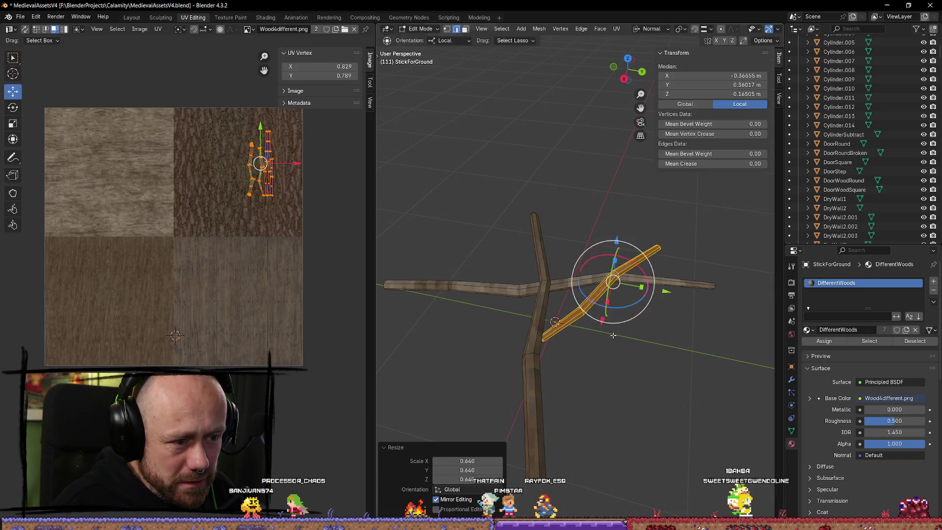
pyautogui.click(645, 372)
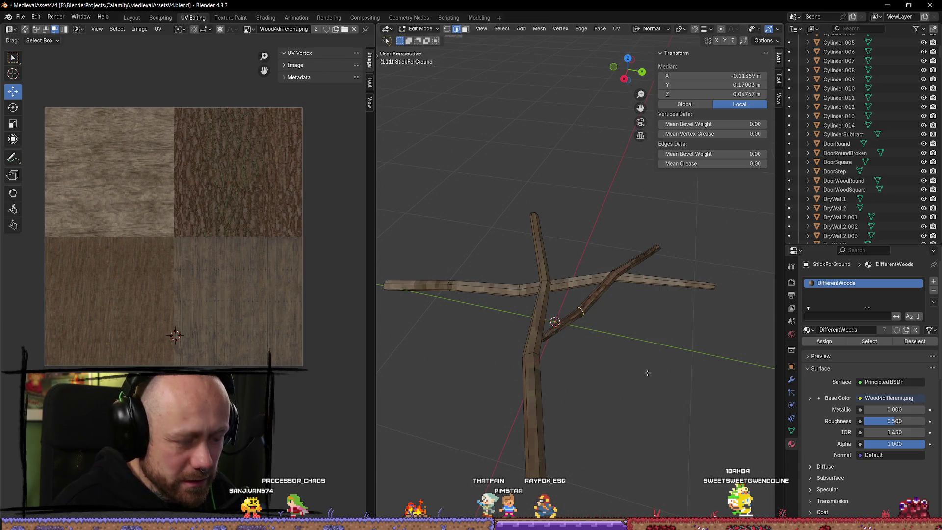
pyautogui.press('s')
pyautogui.click(633, 360)
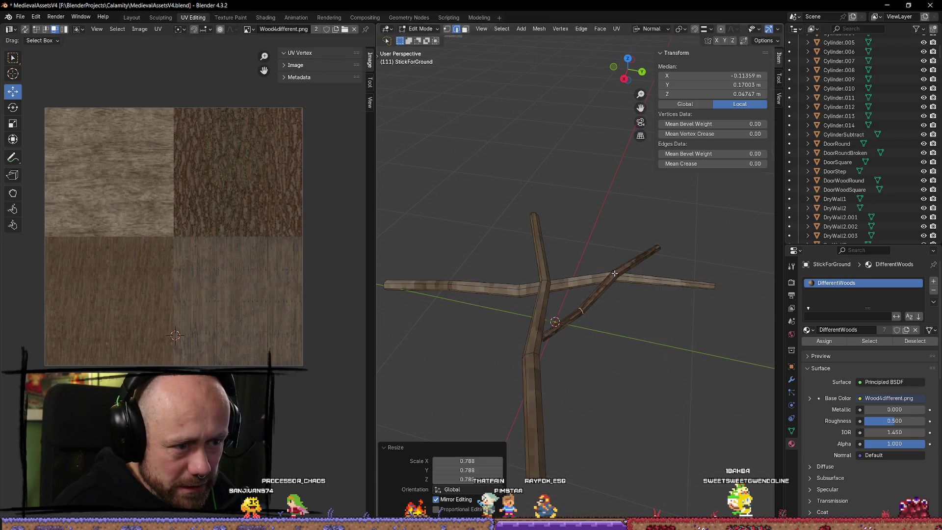
pyautogui.press('s')
pyautogui.click(663, 316)
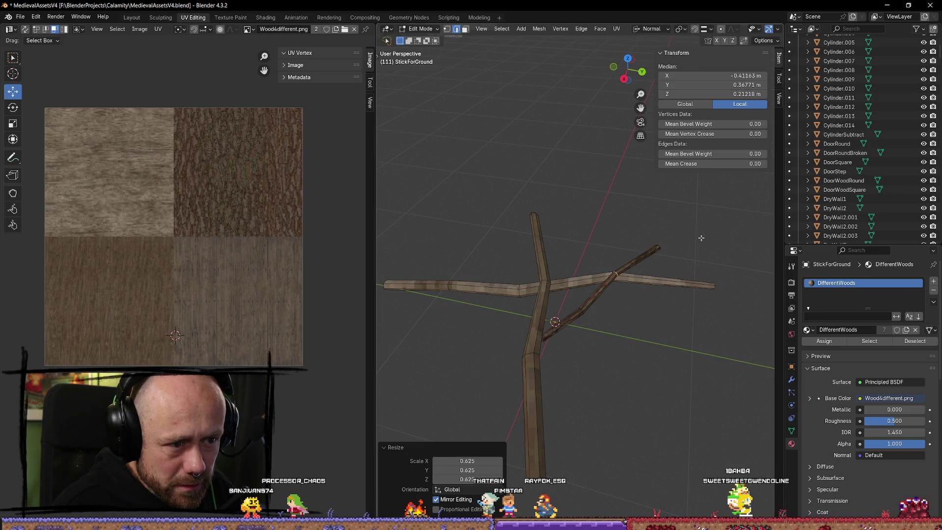
# Step: Shrink a branch end cap face in face select mode
pyautogui.moveTo(701, 238); pyautogui.dragTo(612, 236)
pyautogui.click(614, 301)
pyautogui.press('3')
pyautogui.click(594, 293)
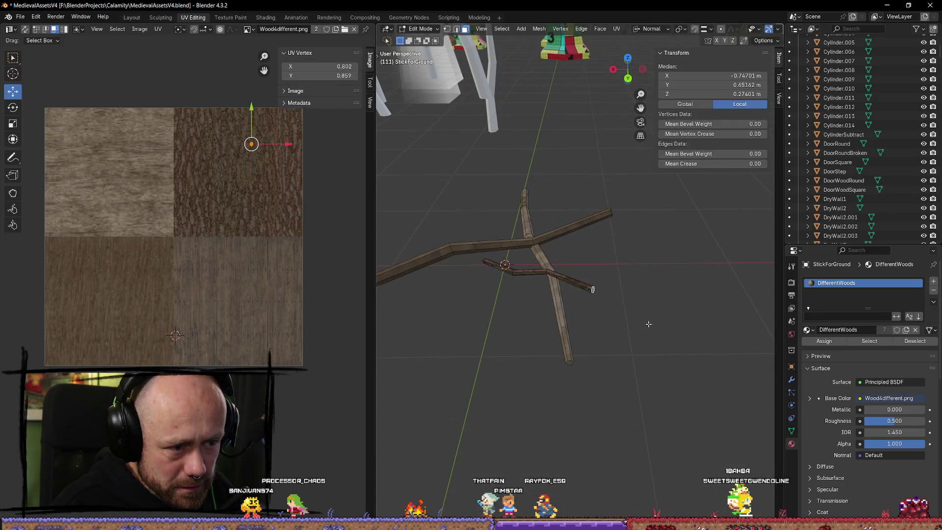
pyautogui.press('s')
pyautogui.click(626, 313)
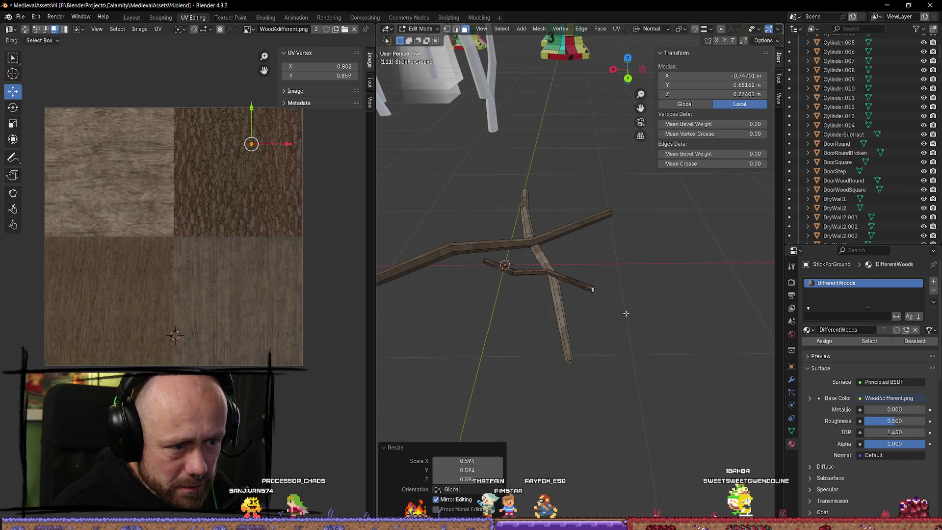
pyautogui.click(657, 338)
pyautogui.scroll(5, 656, 333)
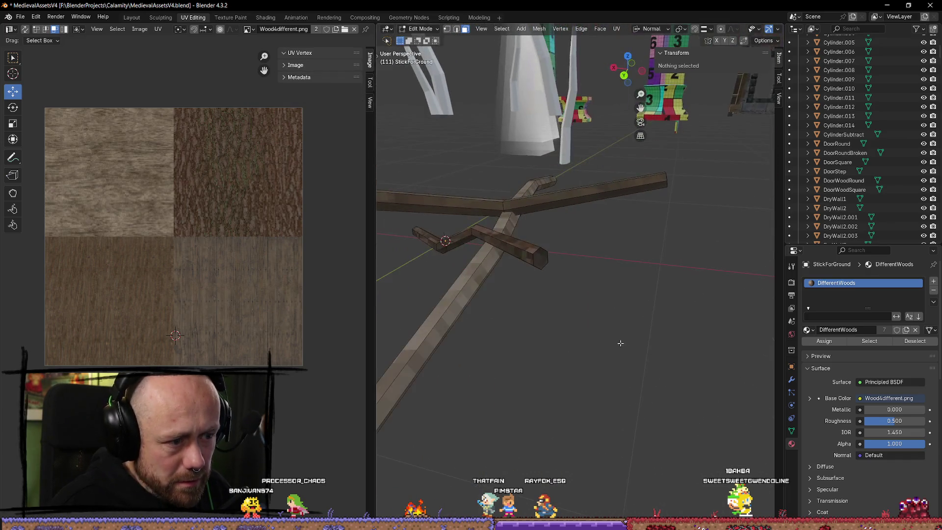
# Step: Scale the thick branch's end face down to about half size
pyautogui.click(547, 261)
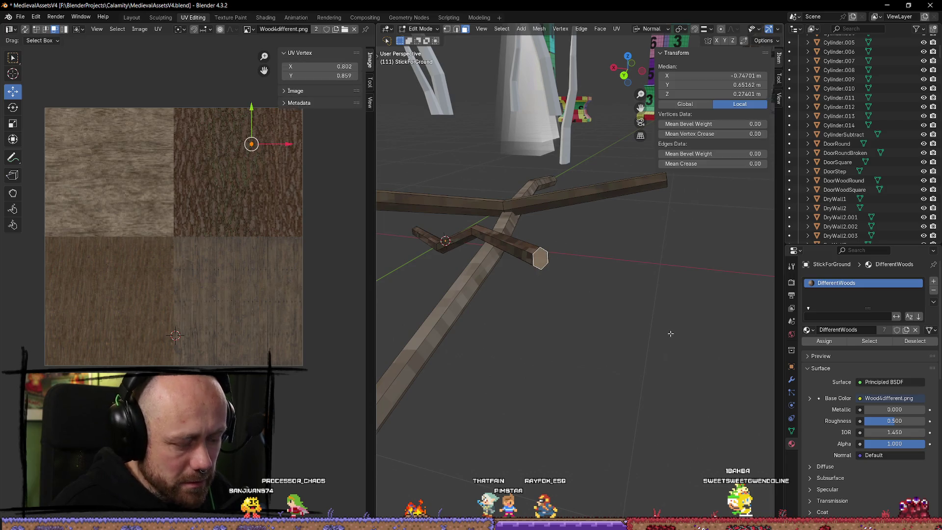
pyautogui.press('s')
pyautogui.click(597, 297)
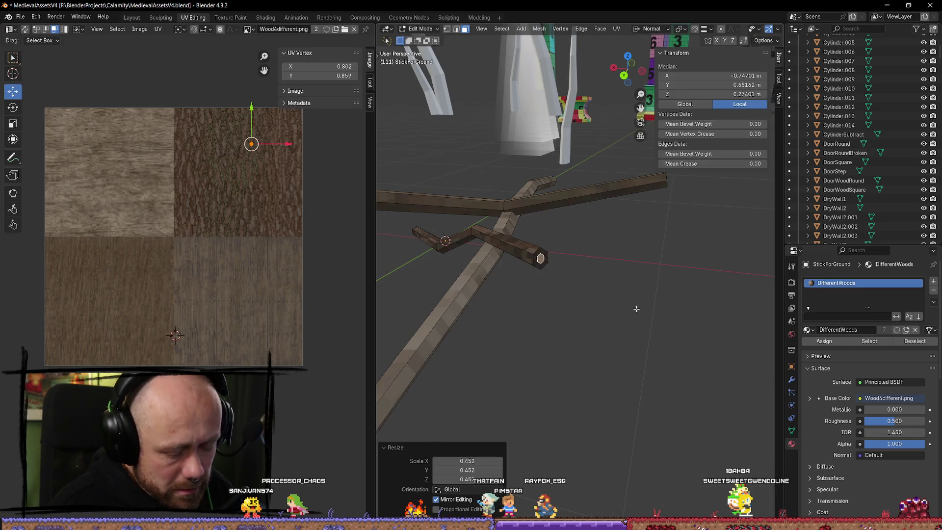
pyautogui.press('u')
pyautogui.hotkey('ctrl', 'z')
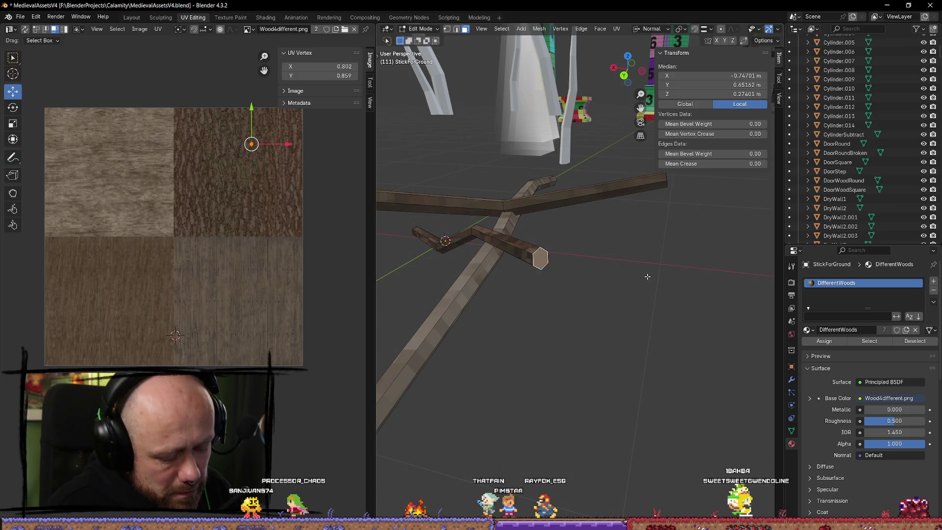
pyautogui.press('s')
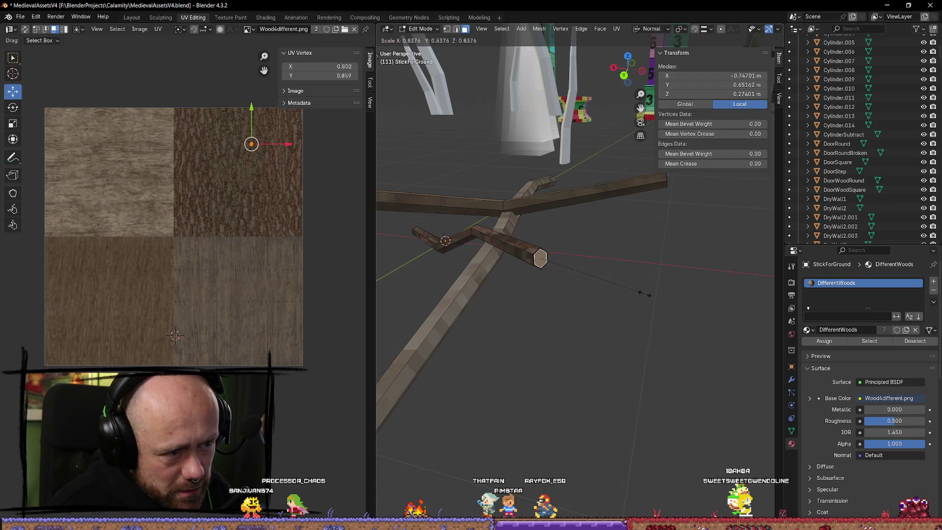
pyautogui.click(603, 282)
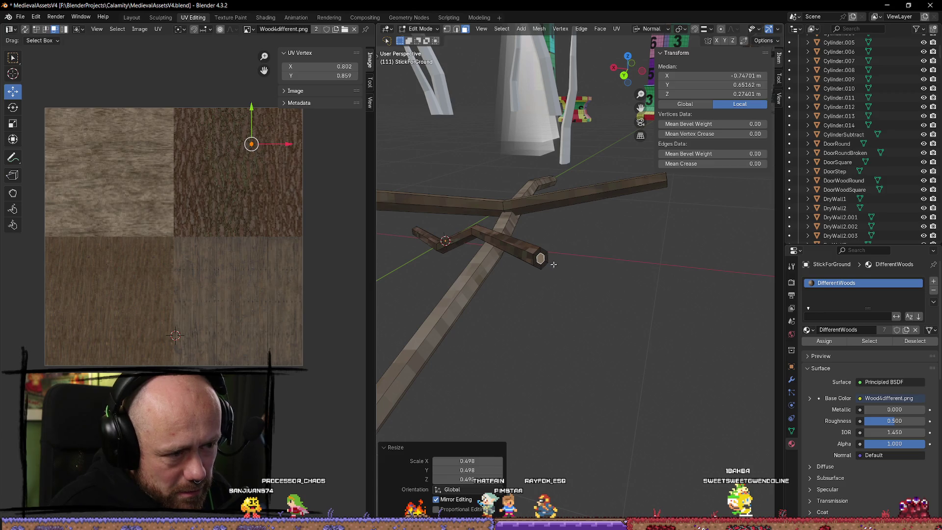
# Step: Narrow the edge loop at the branch end by scaling it down
pyautogui.moveTo(551, 262)
pyautogui.mouseDown()
pyautogui.moveTo(627, 297)
pyautogui.moveTo(425, 217)
pyautogui.mouseUp()
pyautogui.moveTo(581, 283); pyautogui.dragTo(618, 246)
pyautogui.scroll(3, 640, 223)
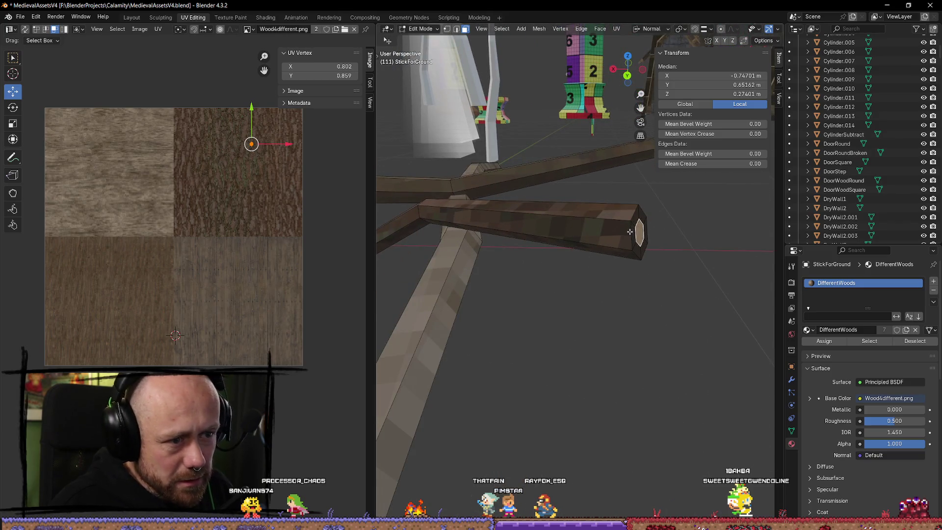
pyautogui.press('2')
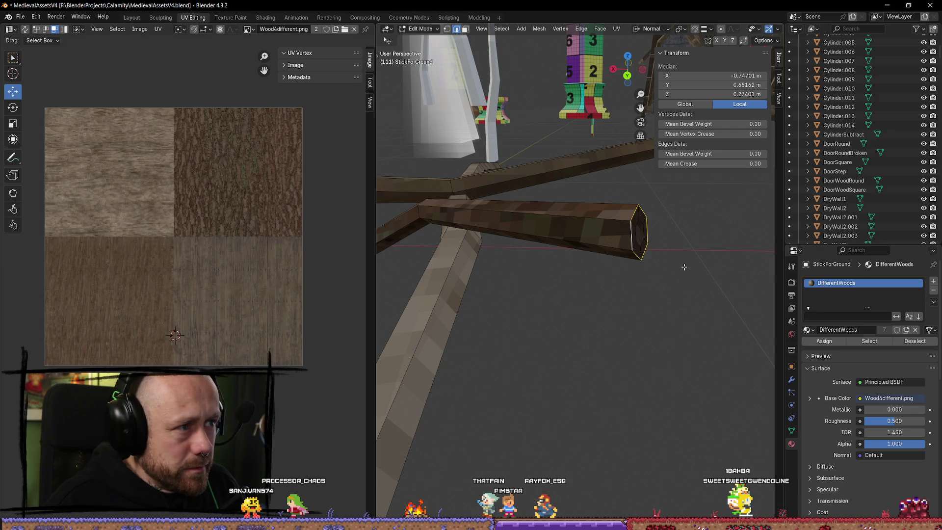
pyautogui.press('s')
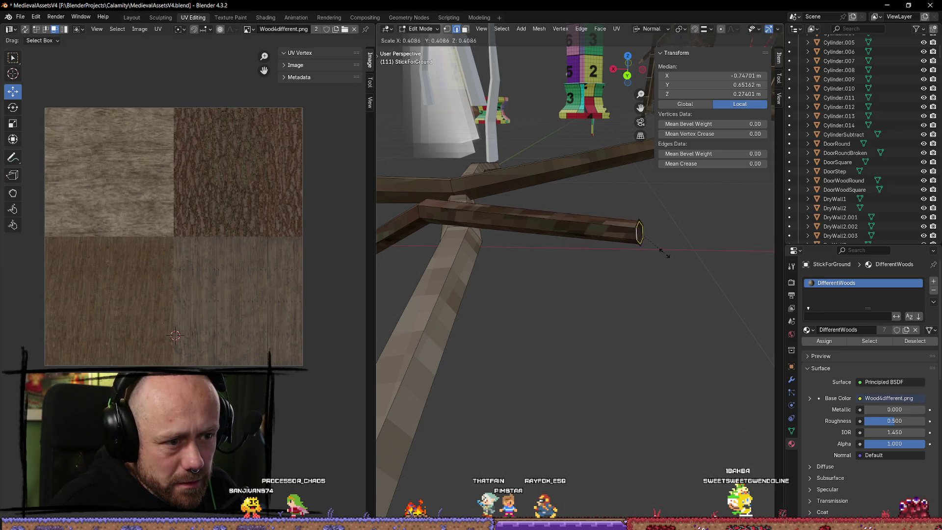
pyautogui.click(657, 249)
pyautogui.moveTo(654, 246)
pyautogui.mouseDown()
pyautogui.moveTo(510, 237)
pyautogui.moveTo(617, 255)
pyautogui.moveTo(596, 261)
pyautogui.mouseUp()
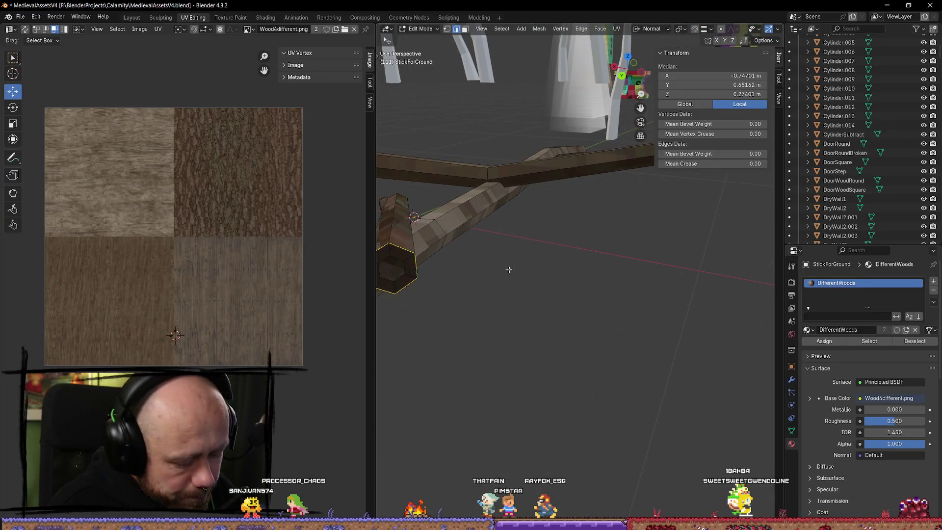
pyautogui.press('3')
pyautogui.moveTo(492, 283); pyautogui.dragTo(511, 282)
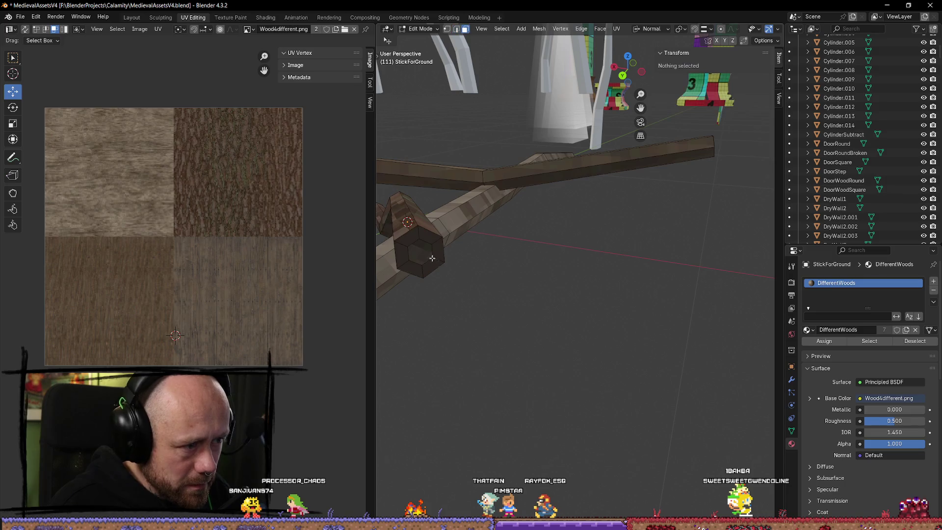
# Step: Delete the branch end's hexagon face and refill the open edge loop with a new face
pyautogui.press('x')
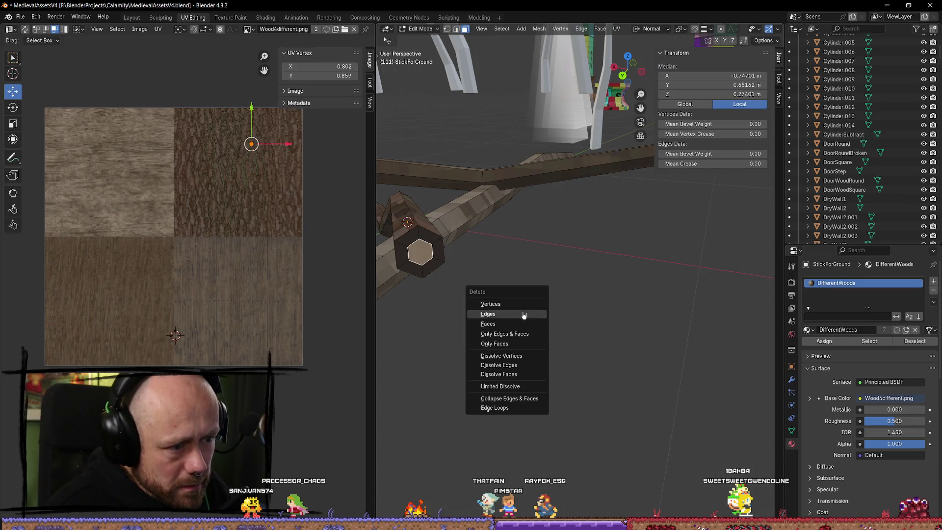
pyautogui.click(512, 324)
pyautogui.moveTo(511, 318); pyautogui.dragTo(546, 265)
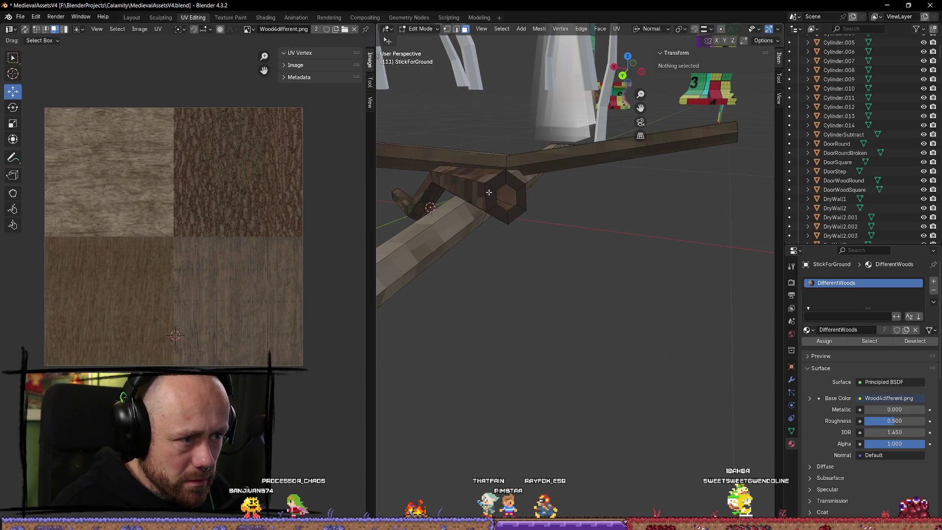
pyautogui.press('2')
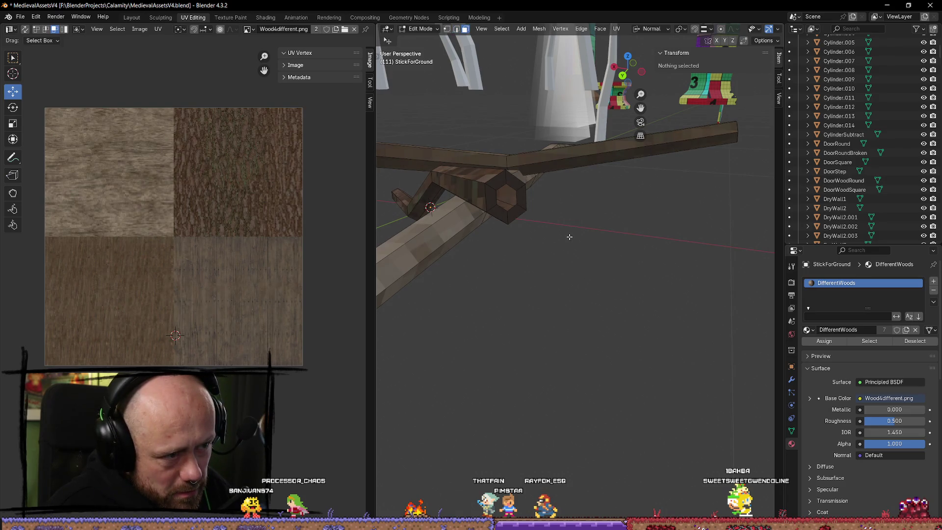
pyautogui.keyDown('alt'); pyautogui.click(554, 213); pyautogui.keyUp('alt')
pyautogui.press('f')
pyautogui.press('3')
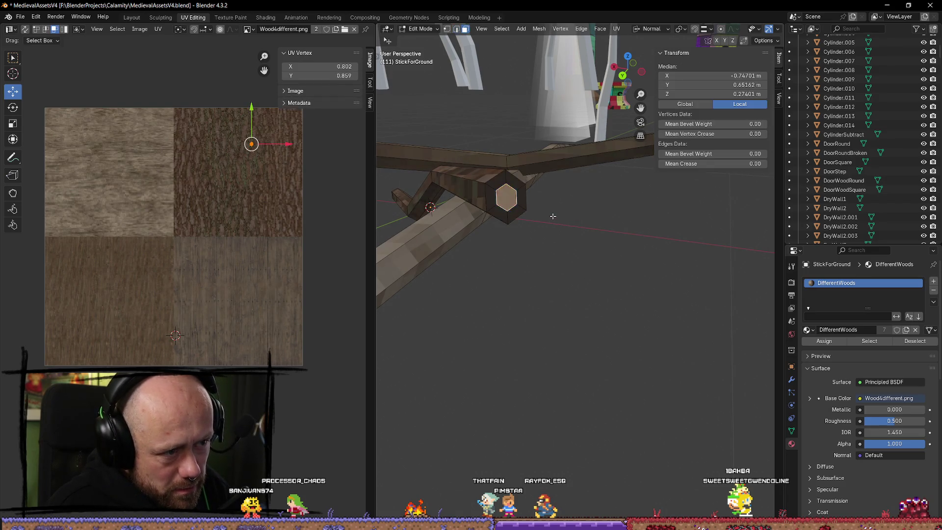
# Step: Scale the end face to 0.561 and merge it at center into a single pointed tip
pyautogui.press('s')
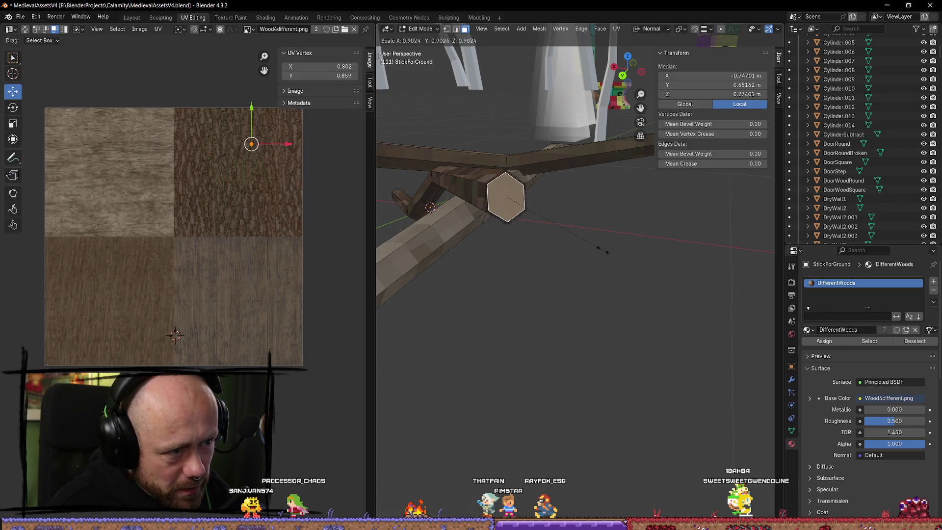
pyautogui.click(590, 251)
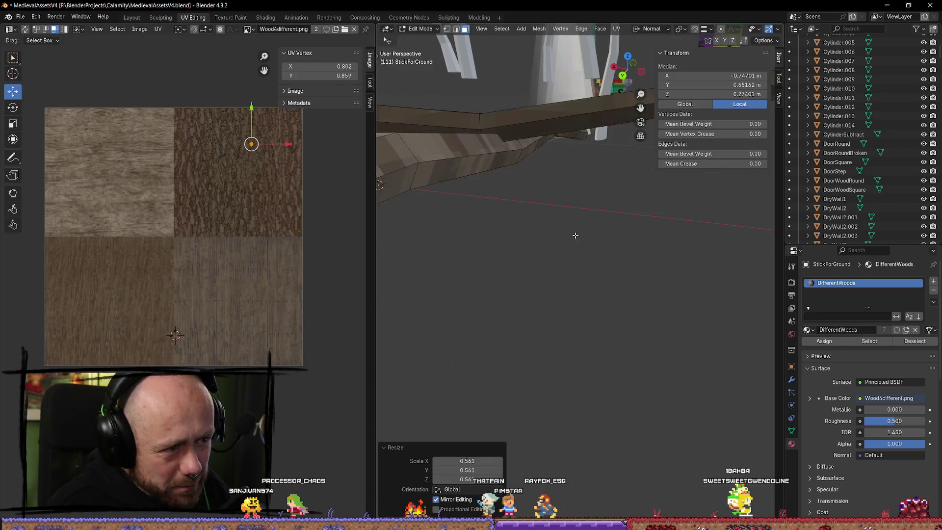
pyautogui.press('m')
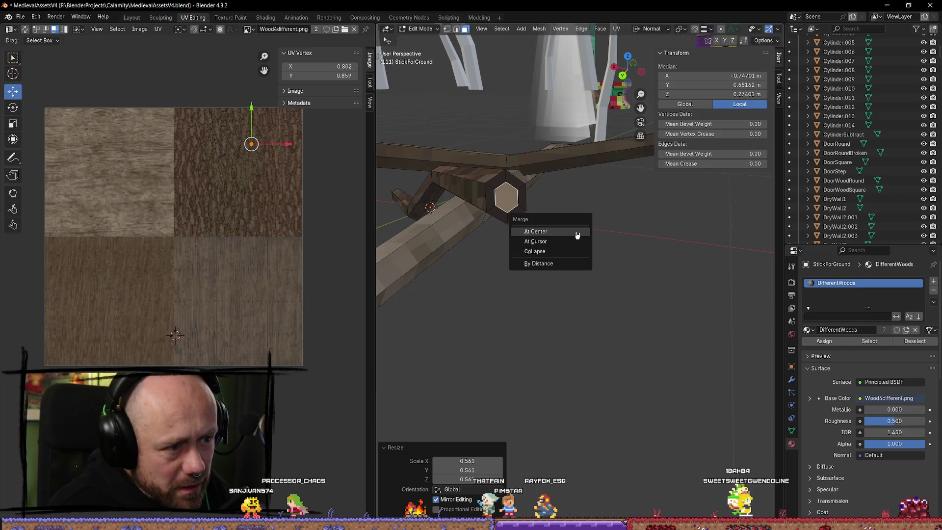
pyautogui.click(577, 235)
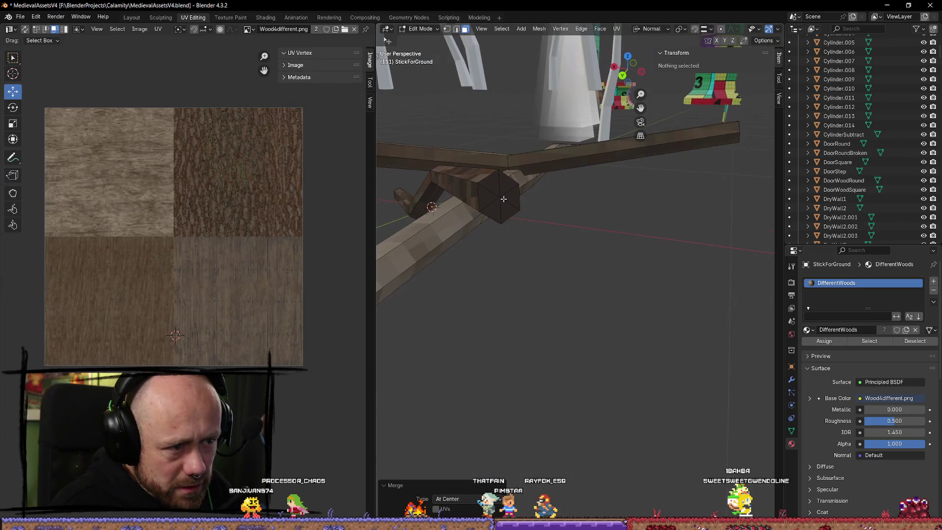
pyautogui.click(502, 199)
pyautogui.scroll(-3, 689, 232)
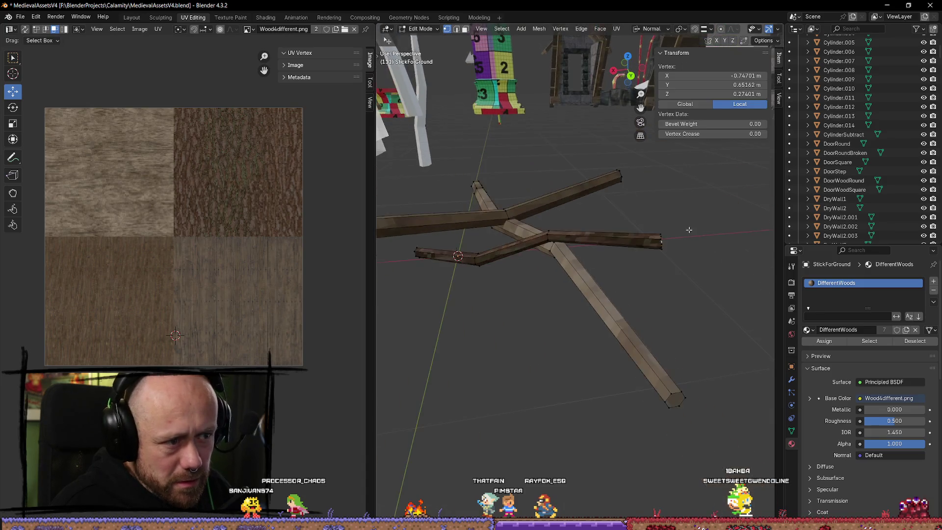
pyautogui.press('e')
pyautogui.rightClick(676, 234)
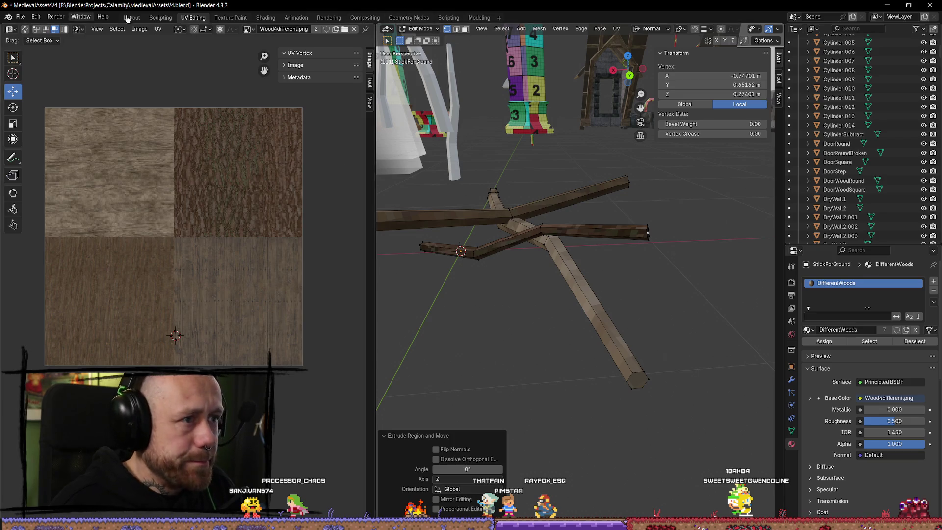
# Step: In the Modeling workspace, frame the tip vertex and enable the Move gizmo
pyautogui.click(475, 17)
pyautogui.press('KP_Decimal')
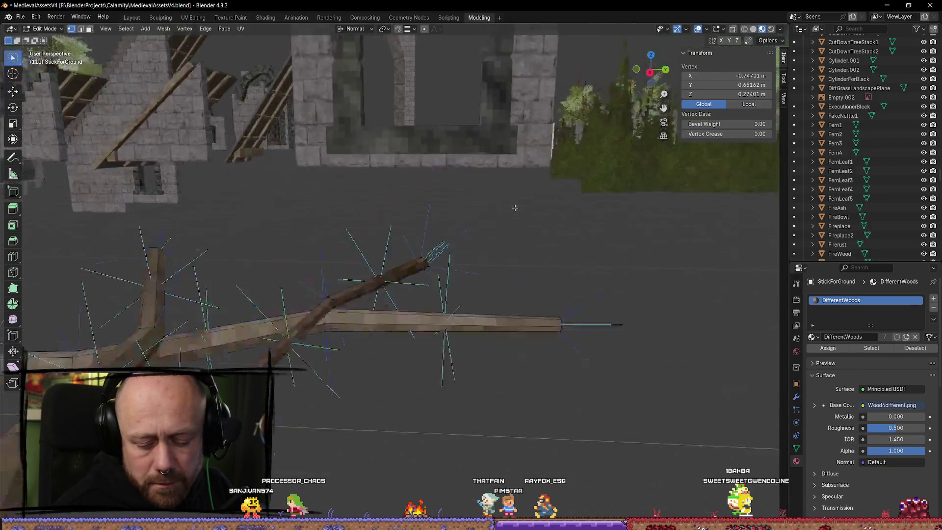
pyautogui.scroll(-3, 482, 259)
pyautogui.scroll(-4, 423, 263)
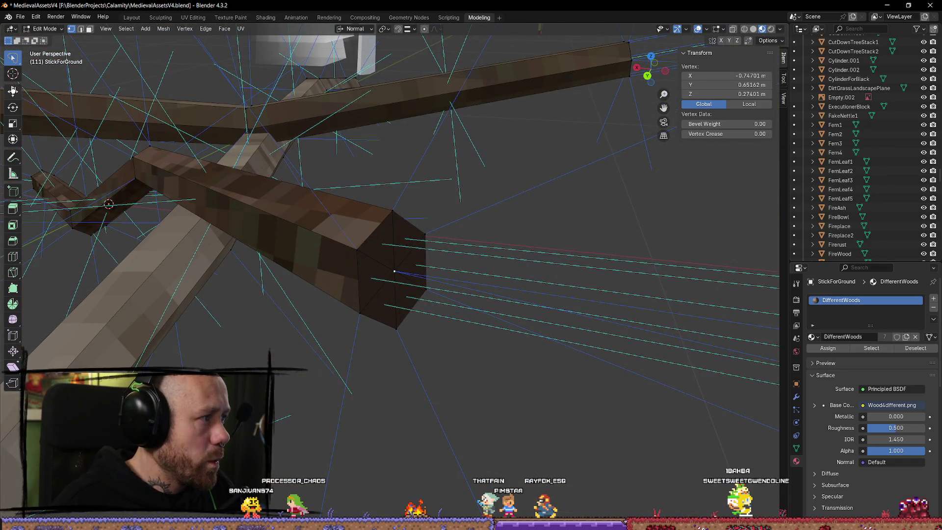
pyautogui.click(13, 90)
pyautogui.moveTo(366, 266); pyautogui.dragTo(412, 273)
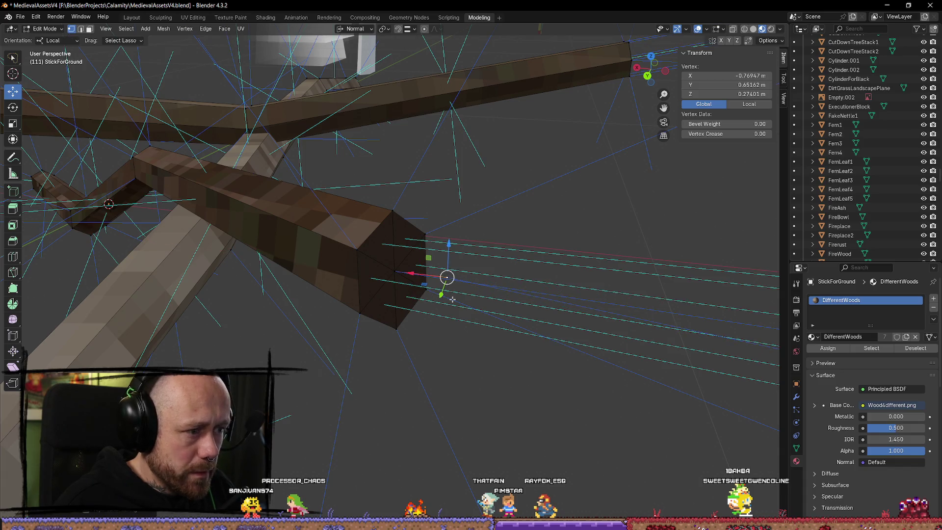
pyautogui.hotkey('ctrl', 'z')
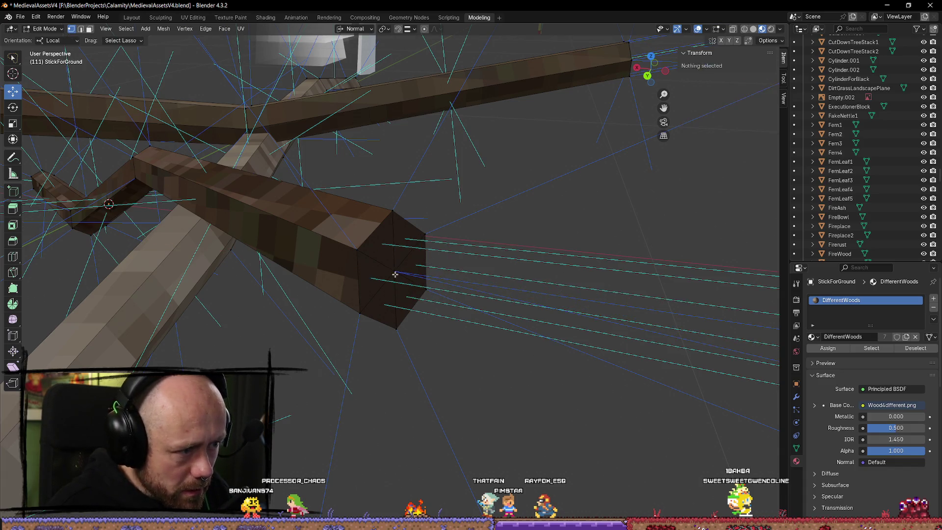
# Step: Switch to wireframe and merge the stacked tip vertices at center
pyautogui.click(523, 274)
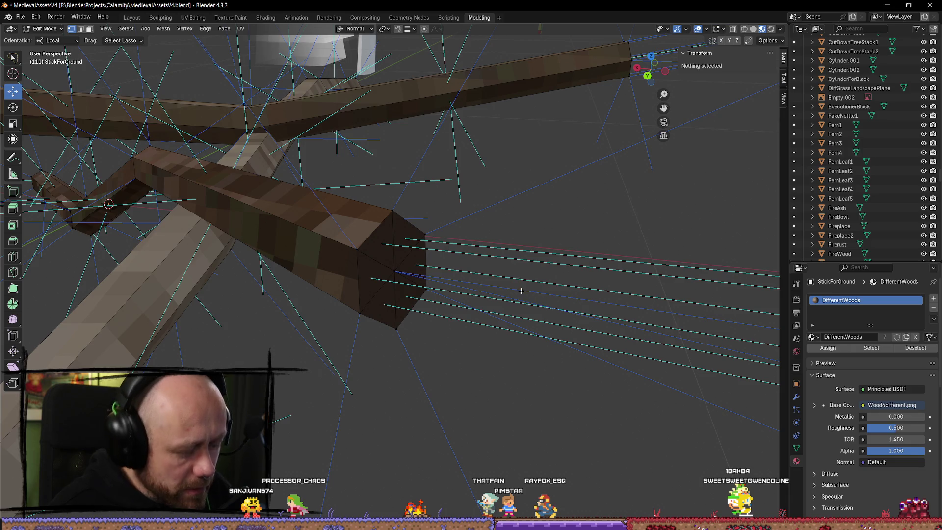
pyautogui.press('z')
pyautogui.click(466, 291)
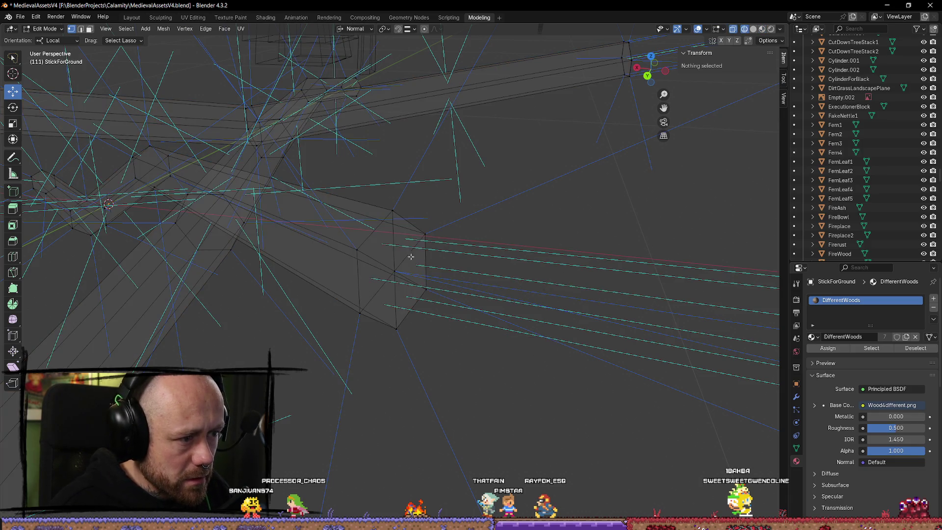
pyautogui.moveTo(410, 257)
pyautogui.mouseDown()
pyautogui.moveTo(380, 281)
pyautogui.moveTo(410, 259)
pyautogui.mouseUp()
pyautogui.press('m')
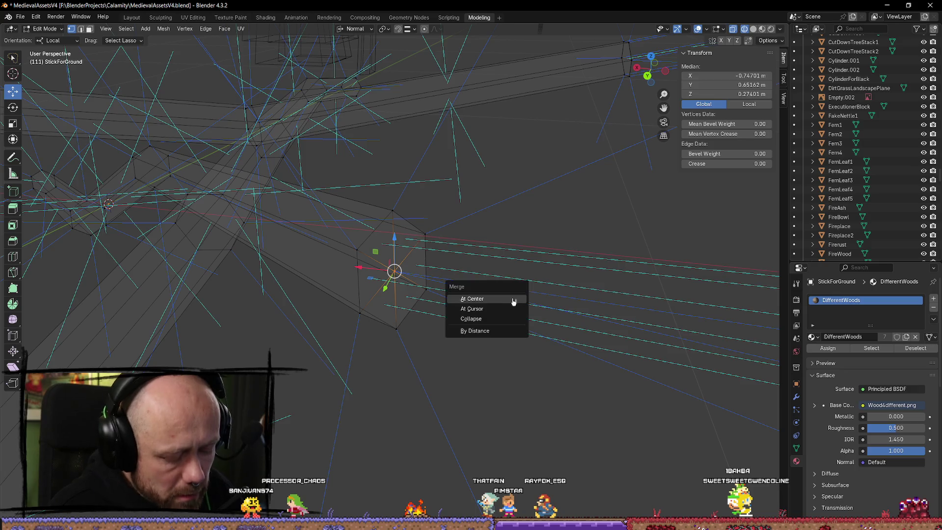
pyautogui.click(491, 334)
# Step: Pull the tip vertex outward into a long tapered spike and return to solid shading
pyautogui.scroll(3, 511, 348)
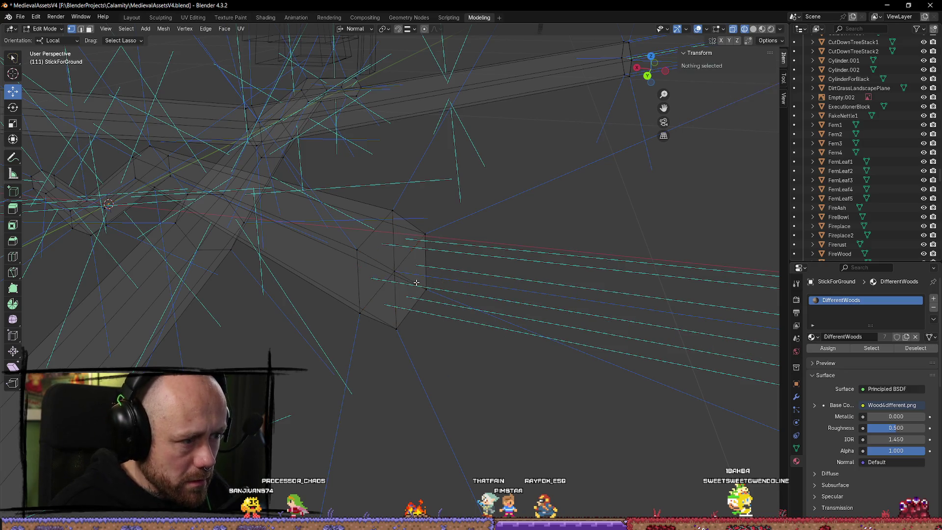
pyautogui.moveTo(366, 277)
pyautogui.mouseDown()
pyautogui.moveTo(427, 282)
pyautogui.moveTo(478, 318)
pyautogui.mouseUp()
pyautogui.moveTo(429, 299)
pyautogui.mouseDown()
pyautogui.moveTo(484, 324)
pyautogui.moveTo(594, 275)
pyautogui.moveTo(617, 318)
pyautogui.moveTo(679, 303)
pyautogui.mouseUp()
pyautogui.scroll(-4, 689, 146)
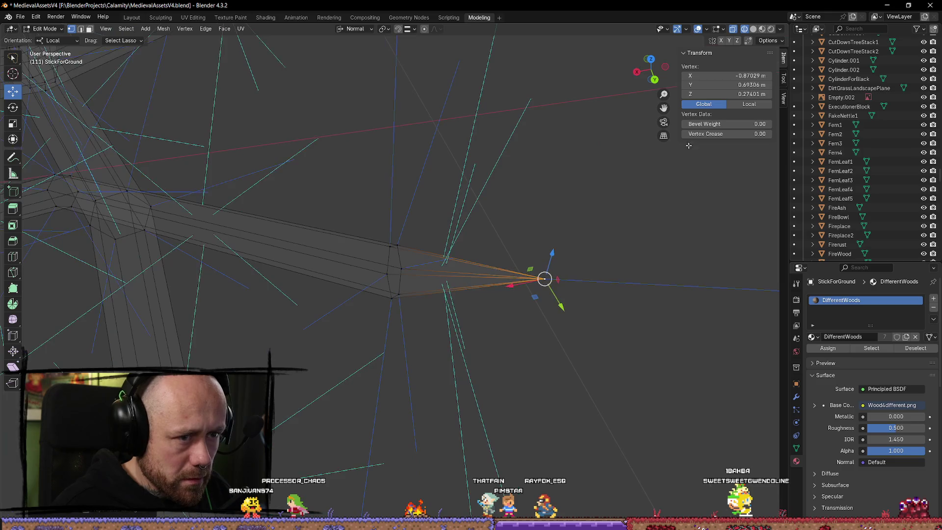
pyautogui.click(753, 29)
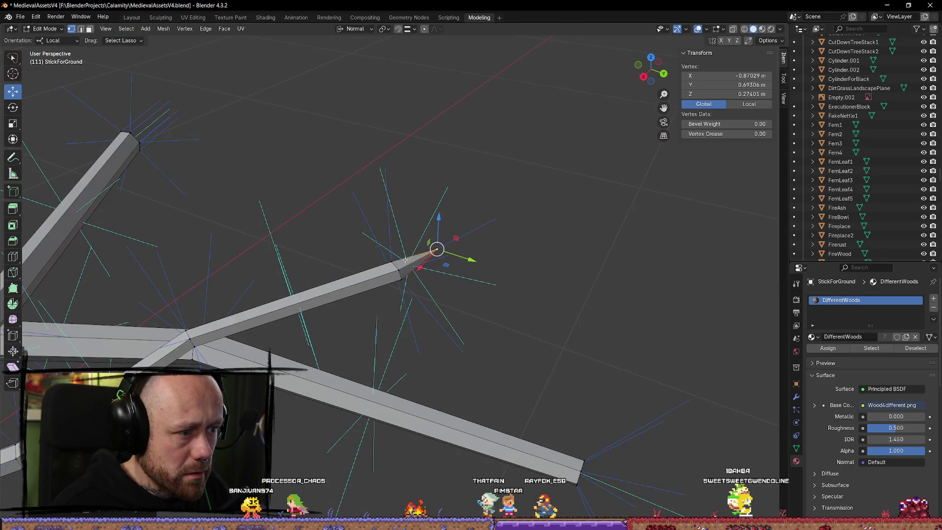
pyautogui.scroll(-3, 526, 274)
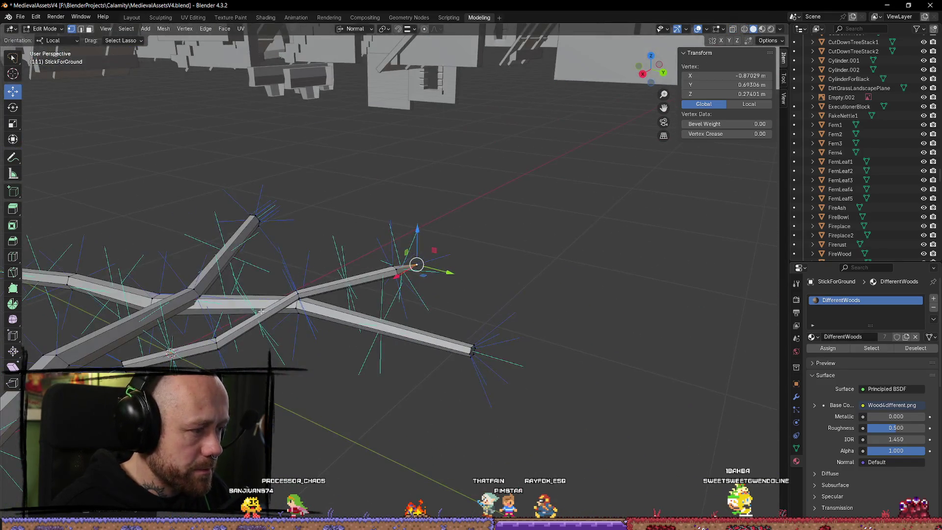
pyautogui.scroll(-2, 396, 323)
# Step: Select the whole diagonal branch and raise it about 0.15 m
pyautogui.press('Tab')
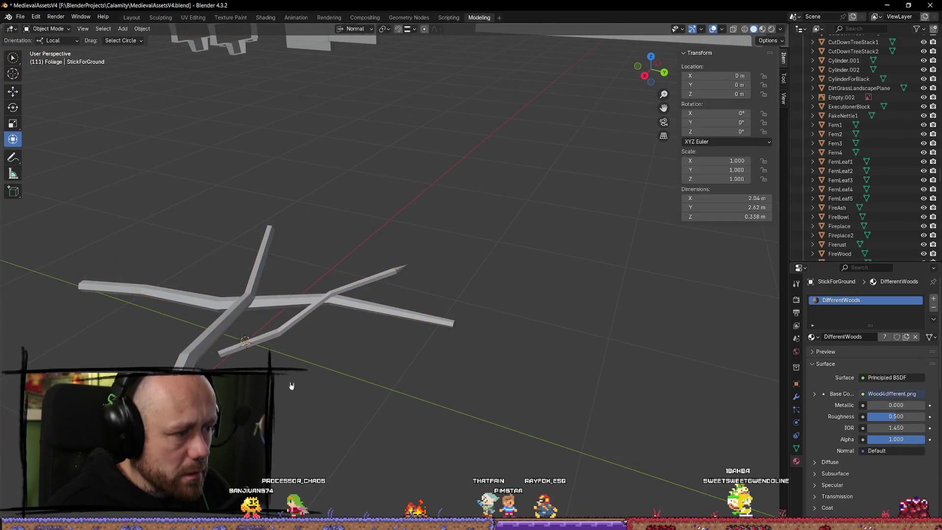
pyautogui.scroll(3, 451, 351)
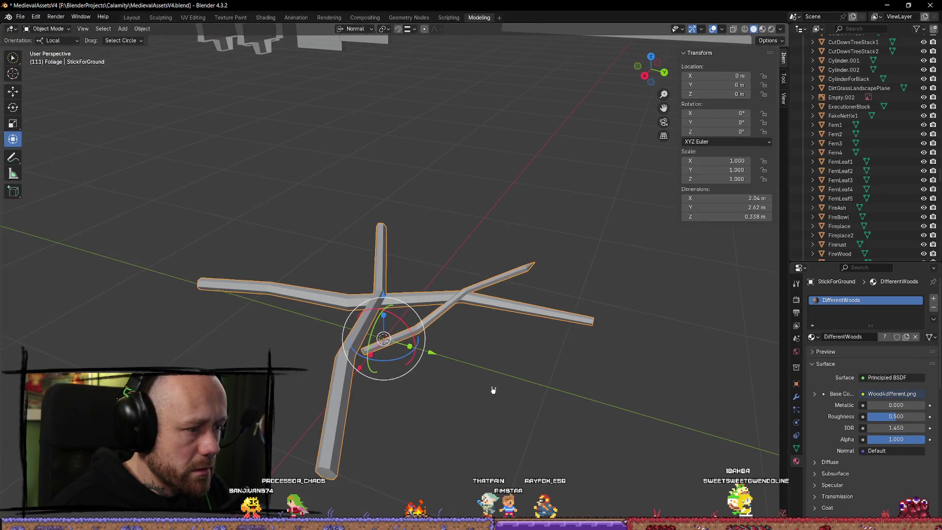
pyautogui.press('Tab')
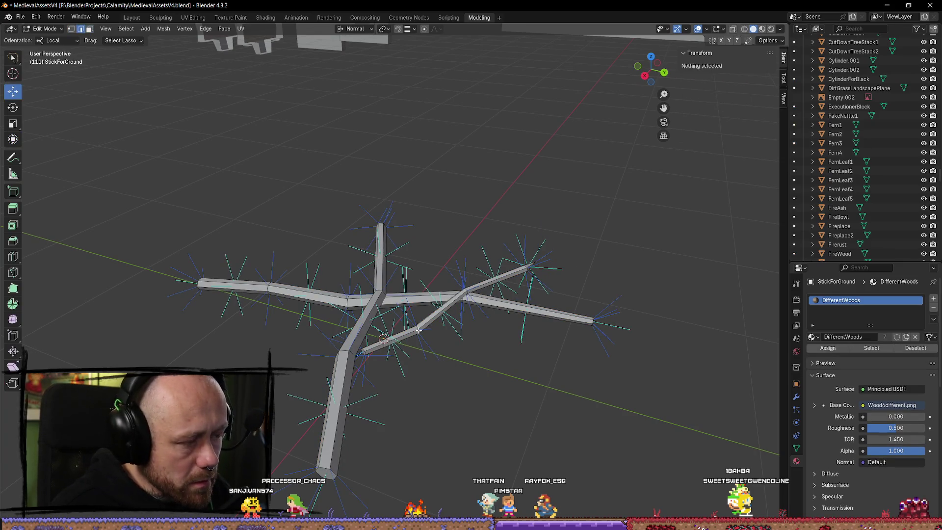
pyautogui.press('l')
pyautogui.moveTo(444, 293)
pyautogui.mouseDown()
pyautogui.moveTo(450, 251)
pyautogui.moveTo(448, 261)
pyautogui.mouseUp()
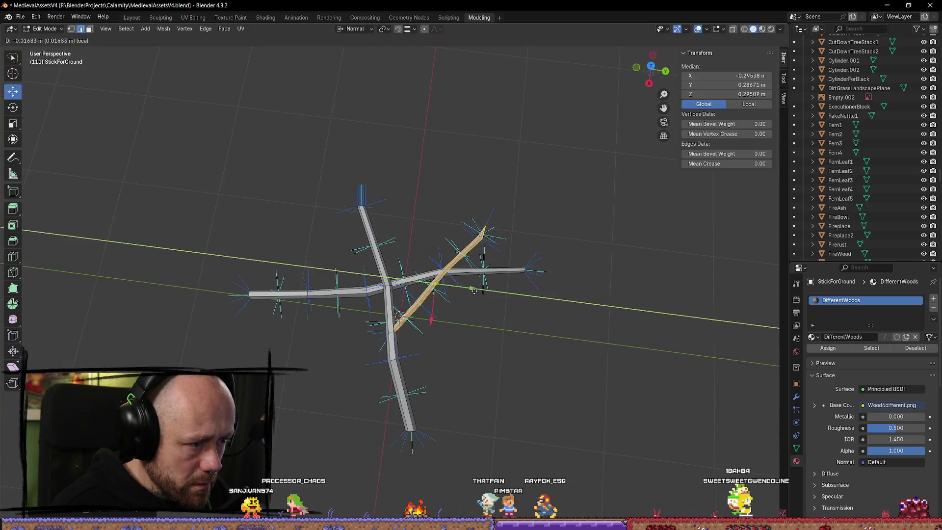
# Step: Reselect the diagonal branch and bring up the edit-mode Overlays settings
pyautogui.hotkey('alt', 'a')
pyautogui.scroll(2, 499, 345)
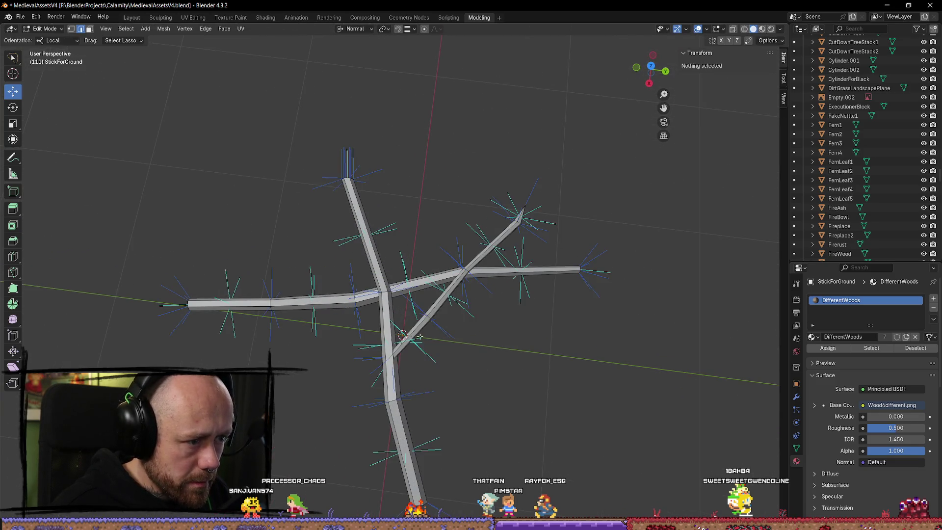
pyautogui.press('l')
pyautogui.moveTo(486, 365); pyautogui.dragTo(542, 348)
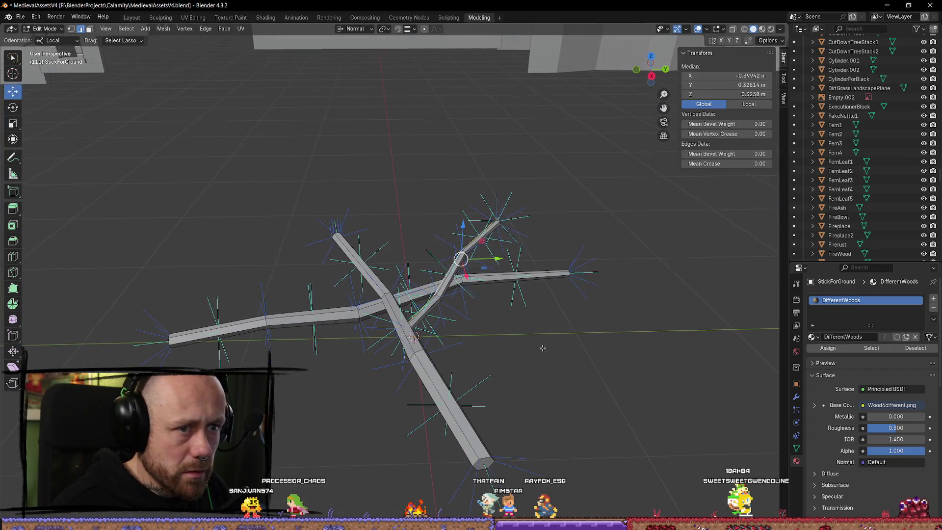
pyautogui.click(723, 29)
# Step: Hide the mesh normals overlay and shift the selected branch slightly
pyautogui.click(669, 176)
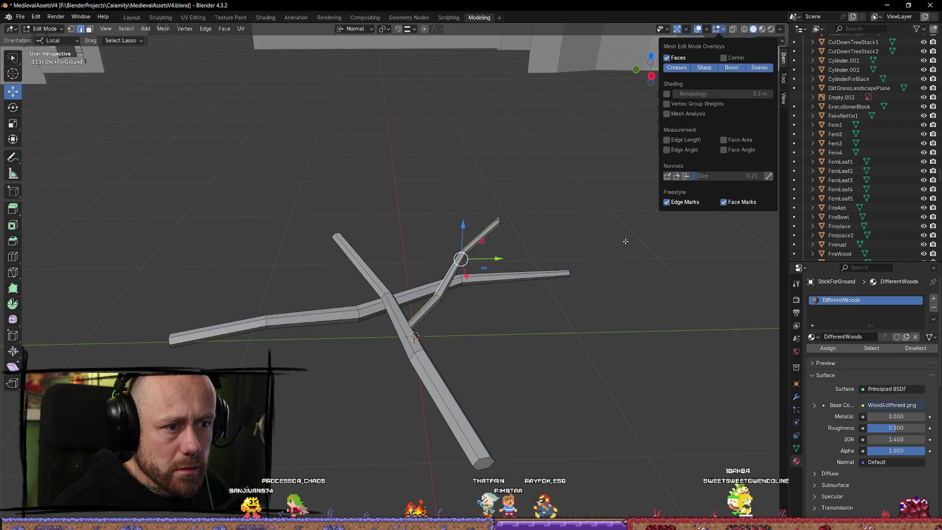
pyautogui.moveTo(627, 238)
pyautogui.mouseDown()
pyautogui.moveTo(505, 390)
pyautogui.moveTo(441, 320)
pyautogui.mouseUp()
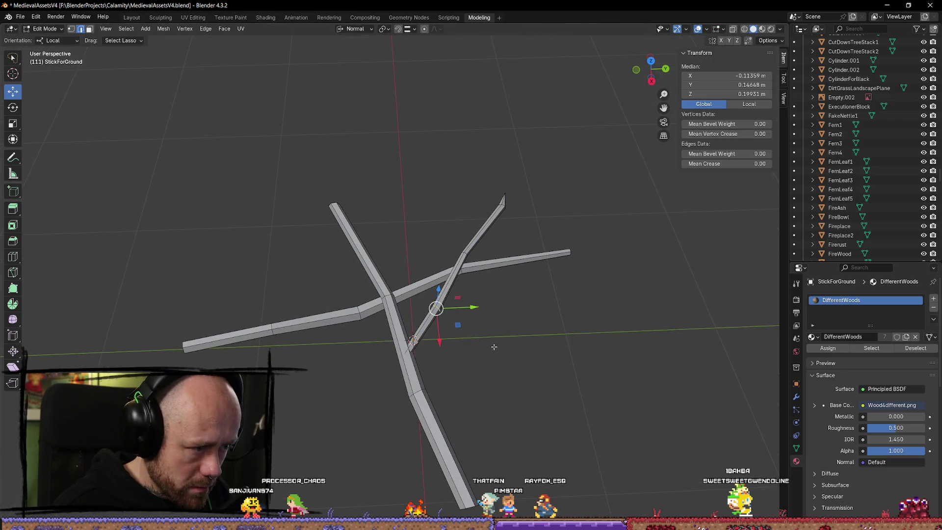
pyautogui.press('g')
pyautogui.click(467, 332)
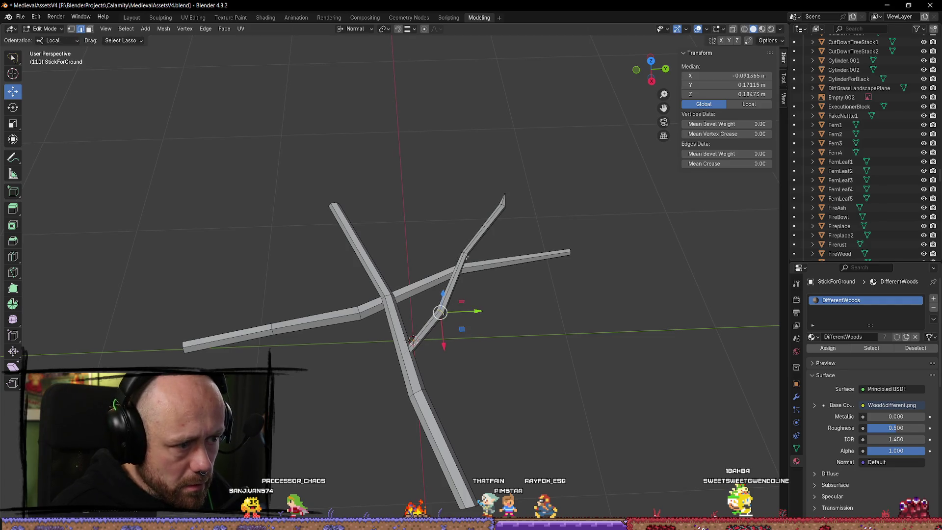
# Step: Select edges at the upper branch junction and move them lower-left
pyautogui.click(465, 250)
pyautogui.click(538, 252)
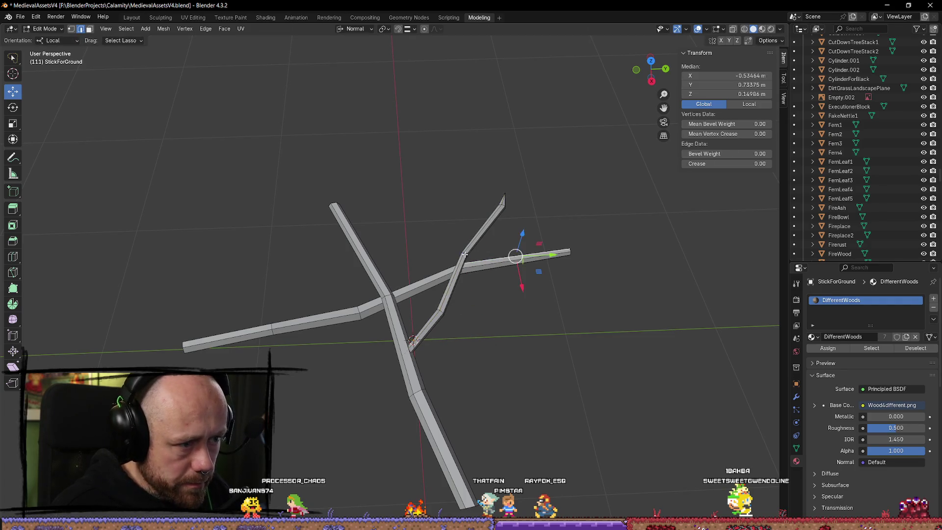
pyautogui.click(498, 253)
pyautogui.press('g')
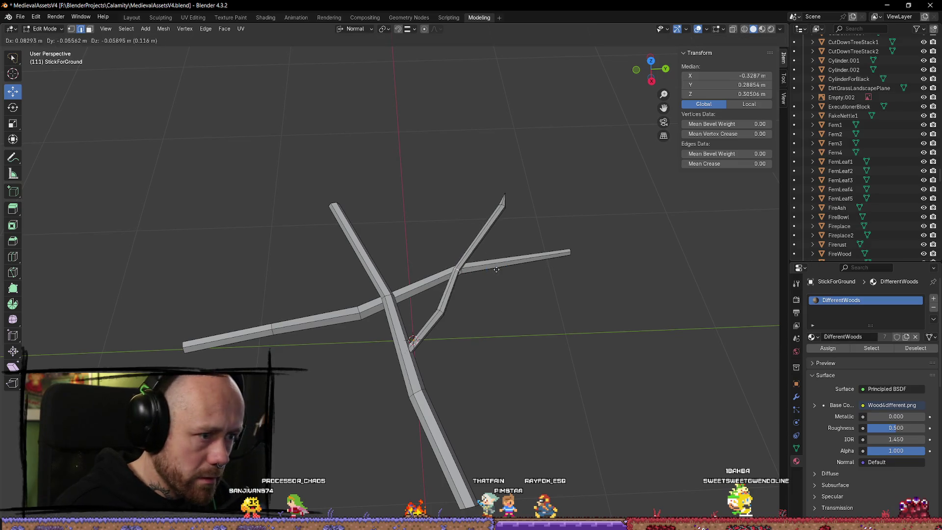
pyautogui.click(495, 268)
# Step: In wireframe, move the branch end along X and vertically, then rotate it
pyautogui.moveTo(549, 178)
pyautogui.mouseDown()
pyautogui.moveTo(542, 211)
pyautogui.moveTo(504, 132)
pyautogui.moveTo(449, 236)
pyautogui.moveTo(506, 263)
pyautogui.mouseUp()
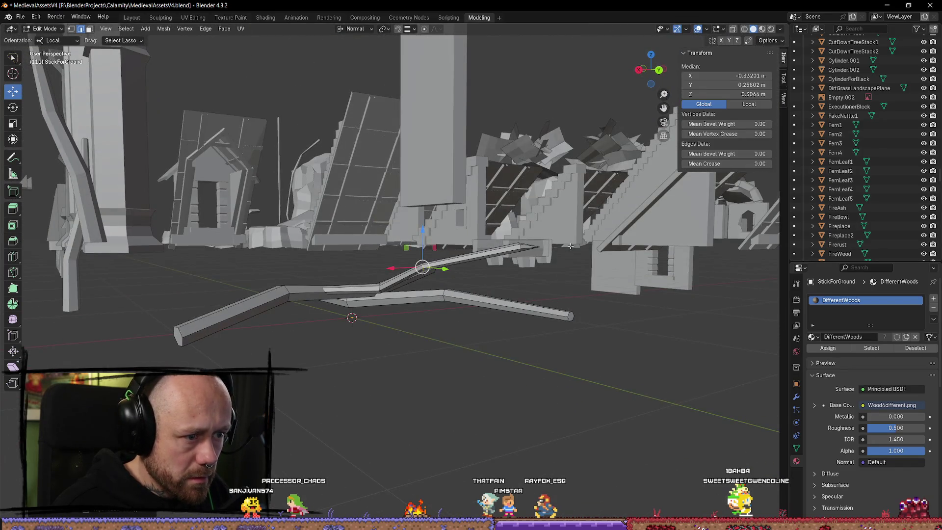
pyautogui.moveTo(570, 246); pyautogui.dragTo(552, 260)
pyautogui.press('z')
pyautogui.press('g')
pyautogui.press('z')
pyautogui.press('x')
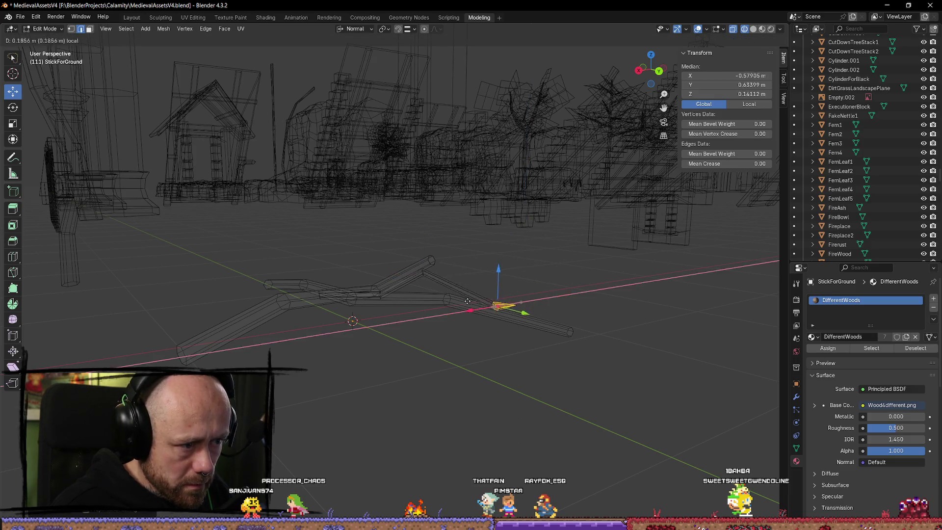
pyautogui.click(467, 301)
pyautogui.press('g')
pyautogui.press('z')
pyautogui.click(507, 292)
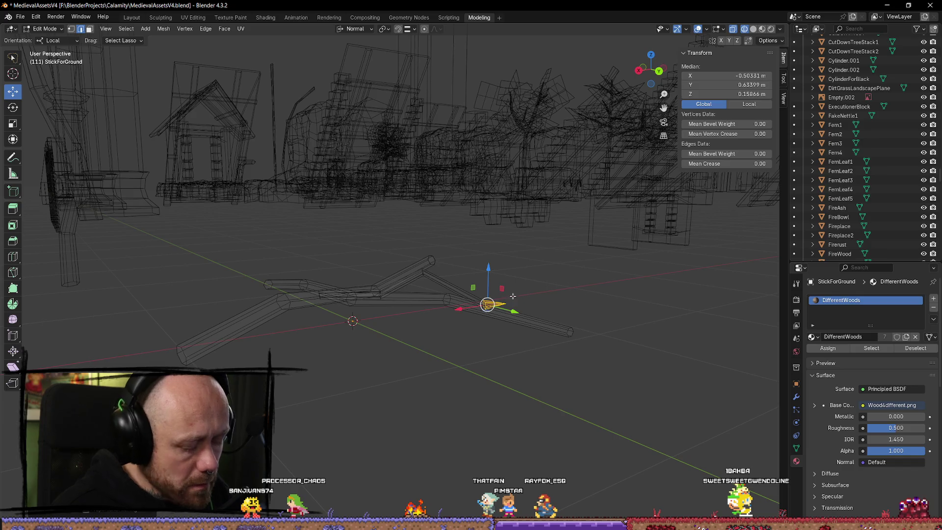
pyautogui.press('r')
pyautogui.click(523, 313)
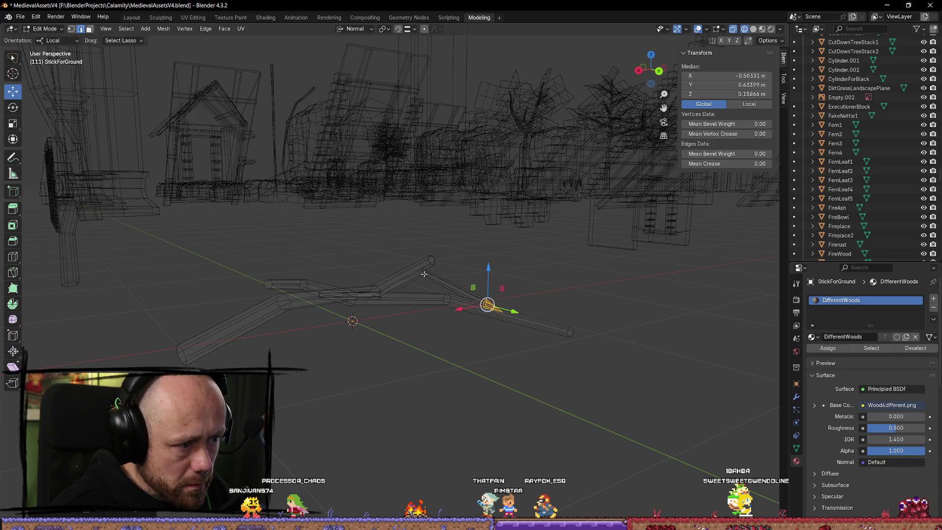
# Step: Rotate the joint's edge ring and lower it along the vertical axis
pyautogui.moveTo(425, 274)
pyautogui.mouseDown()
pyautogui.moveTo(459, 265)
pyautogui.moveTo(490, 294)
pyautogui.moveTo(447, 295)
pyautogui.moveTo(505, 360)
pyautogui.moveTo(484, 275)
pyautogui.mouseUp()
pyautogui.keyDown('alt'); pyautogui.click(477, 271); pyautogui.keyUp('alt')
pyautogui.press('r')
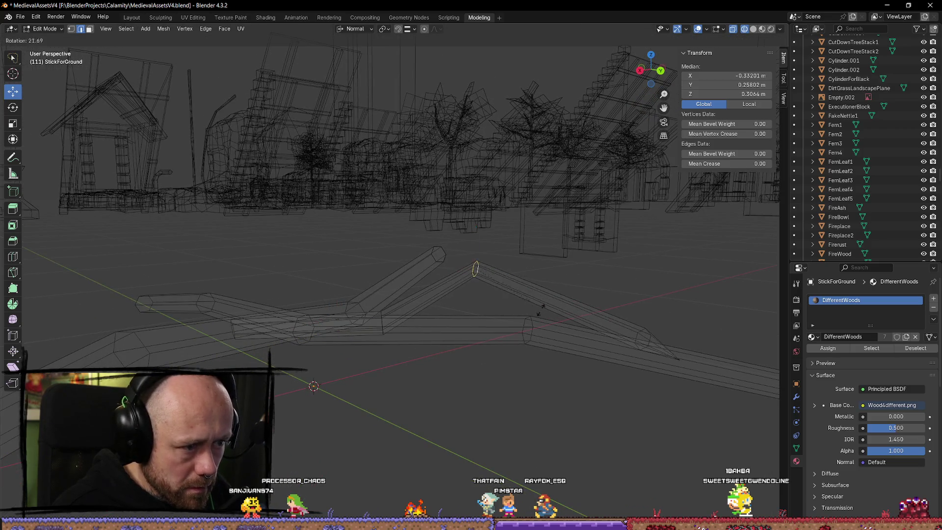
pyautogui.click(555, 301)
pyautogui.press('g')
pyautogui.press('z')
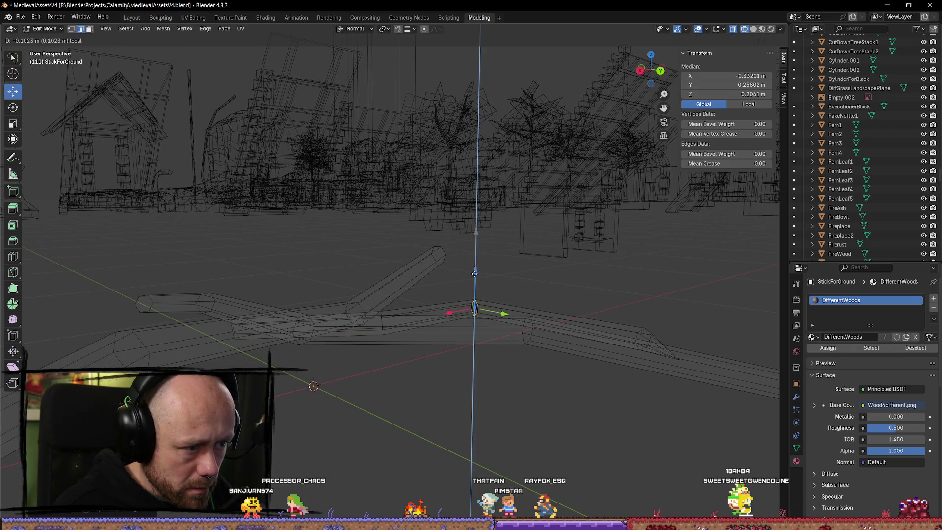
pyautogui.click(523, 263)
# Step: Isolate the stick and shift the small leaf piece along Y, returning to Object Mode
pyautogui.press('Tab')
pyautogui.hotkey('shift', 'h')
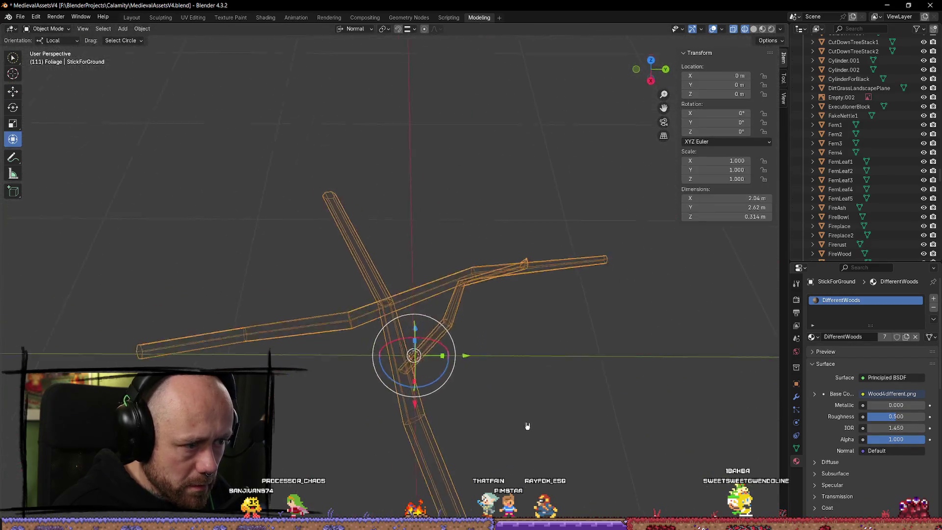
pyautogui.moveTo(534, 407)
pyautogui.mouseDown()
pyautogui.moveTo(540, 315)
pyautogui.moveTo(532, 311)
pyautogui.moveTo(610, 144)
pyautogui.mouseUp()
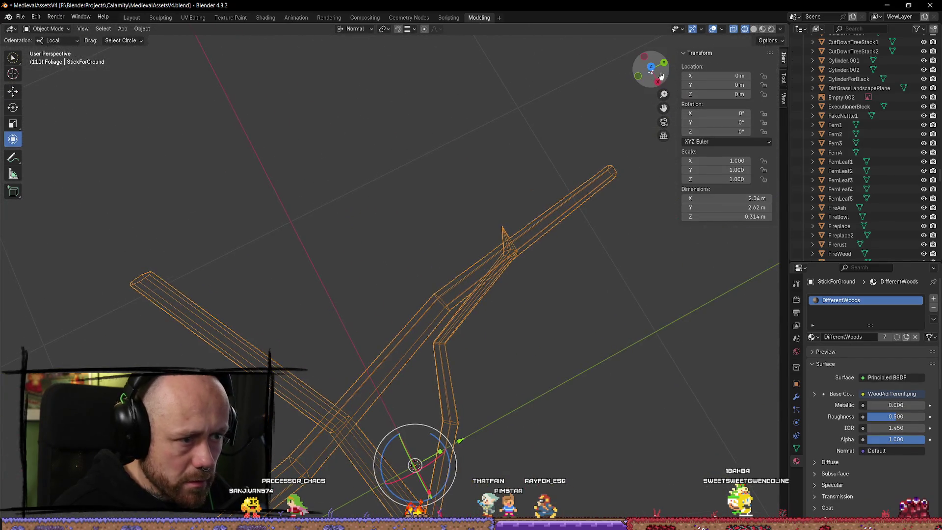
pyautogui.click(528, 214)
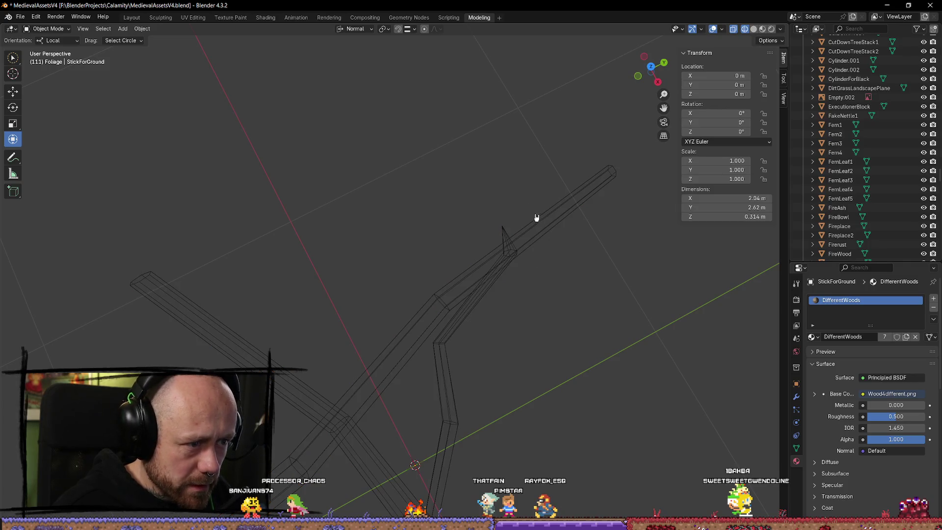
pyautogui.press('Tab')
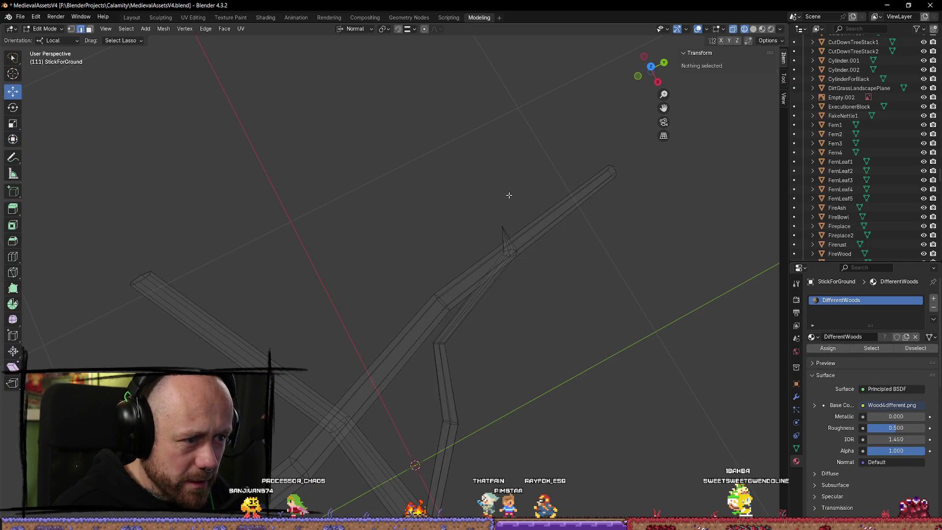
pyautogui.press('l')
pyautogui.press('g')
pyautogui.press('y')
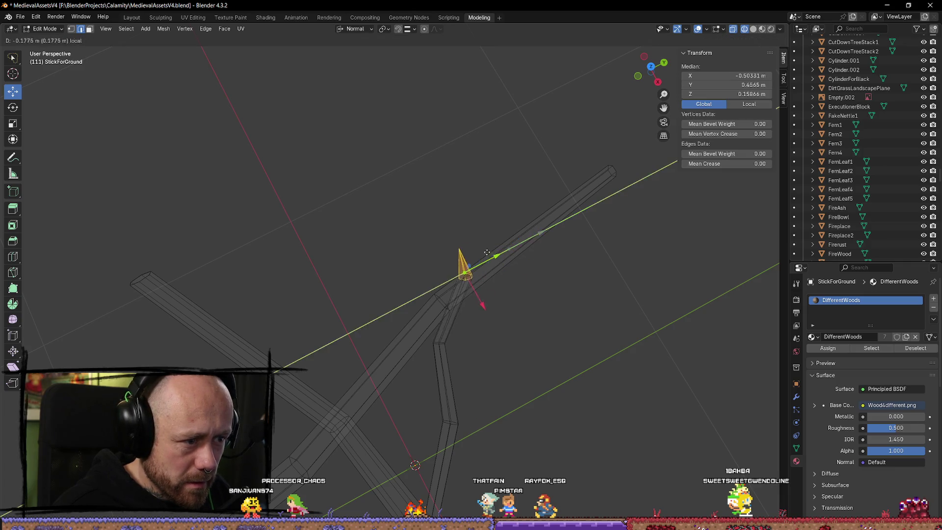
pyautogui.click(476, 254)
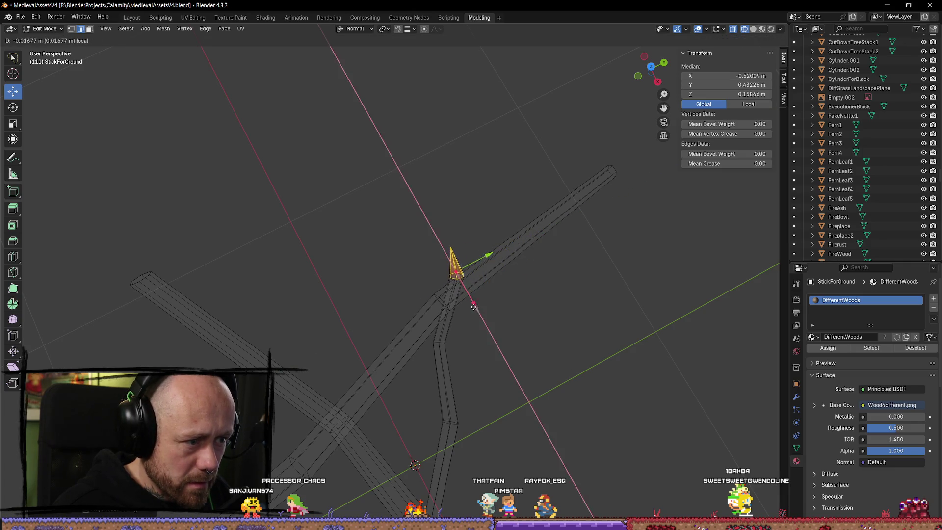
pyautogui.click(550, 310)
pyautogui.press('Tab')
pyautogui.scroll(-5, 488, 235)
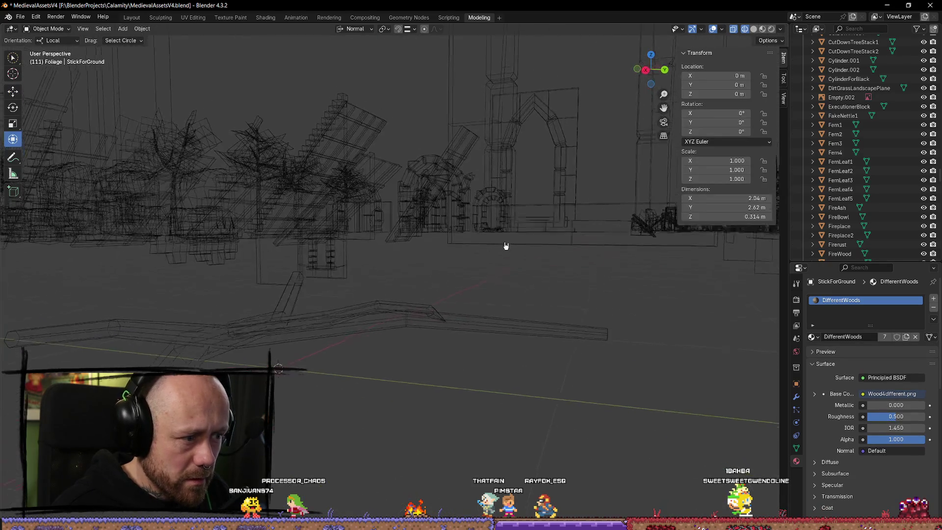
# Step: Show the branch with its wood material in Material Preview shading
pyautogui.scroll(5, 505, 245)
pyautogui.moveTo(483, 278)
pyautogui.mouseDown()
pyautogui.moveTo(393, 269)
pyautogui.moveTo(361, 309)
pyautogui.moveTo(408, 270)
pyautogui.moveTo(429, 294)
pyautogui.moveTo(481, 320)
pyautogui.moveTo(463, 319)
pyautogui.moveTo(479, 293)
pyautogui.moveTo(553, 295)
pyautogui.mouseUp()
pyautogui.moveTo(329, 323)
pyautogui.mouseDown()
pyautogui.moveTo(429, 316)
pyautogui.moveTo(488, 296)
pyautogui.moveTo(526, 309)
pyautogui.moveTo(554, 305)
pyautogui.mouseUp()
pyautogui.click(754, 28)
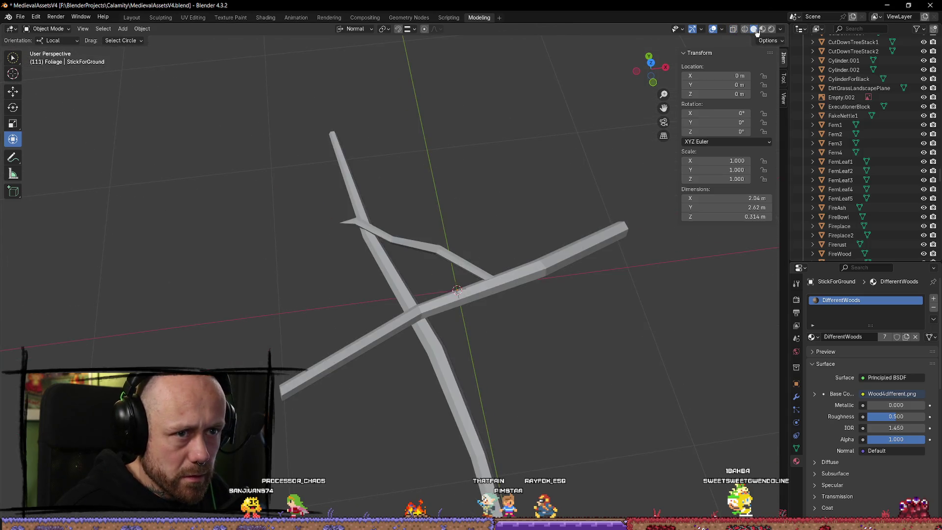
pyautogui.click(762, 29)
pyautogui.moveTo(604, 280)
pyautogui.mouseDown()
pyautogui.moveTo(503, 411)
pyautogui.moveTo(455, 367)
pyautogui.moveTo(522, 388)
pyautogui.moveTo(508, 378)
pyautogui.moveTo(442, 375)
pyautogui.moveTo(471, 354)
pyautogui.moveTo(463, 347)
pyautogui.moveTo(546, 375)
pyautogui.mouseUp()
# Step: Select the whole branch mesh in Edit Mode, then return to Object Mode to view it in the scene
pyautogui.press('Tab')
pyautogui.press('a')
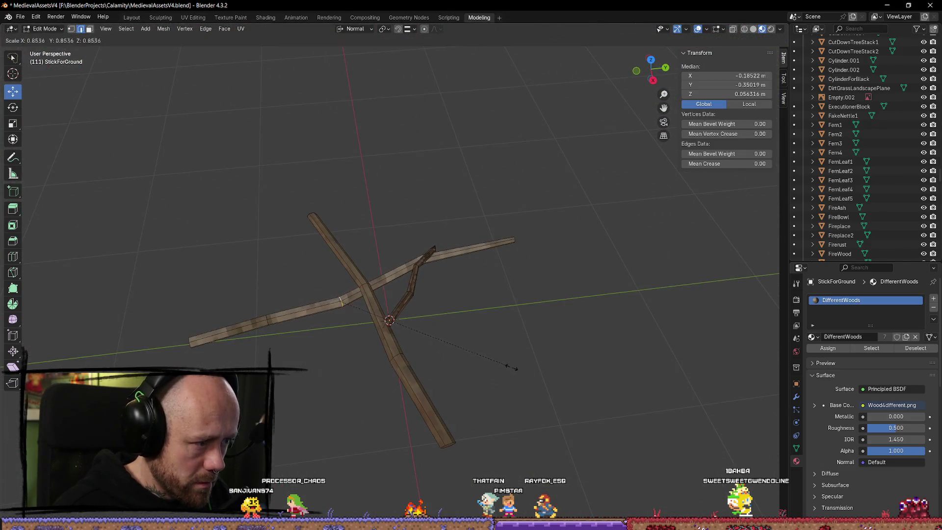
pyautogui.scroll(1, 245, 355)
pyautogui.scroll(-4, 564, 212)
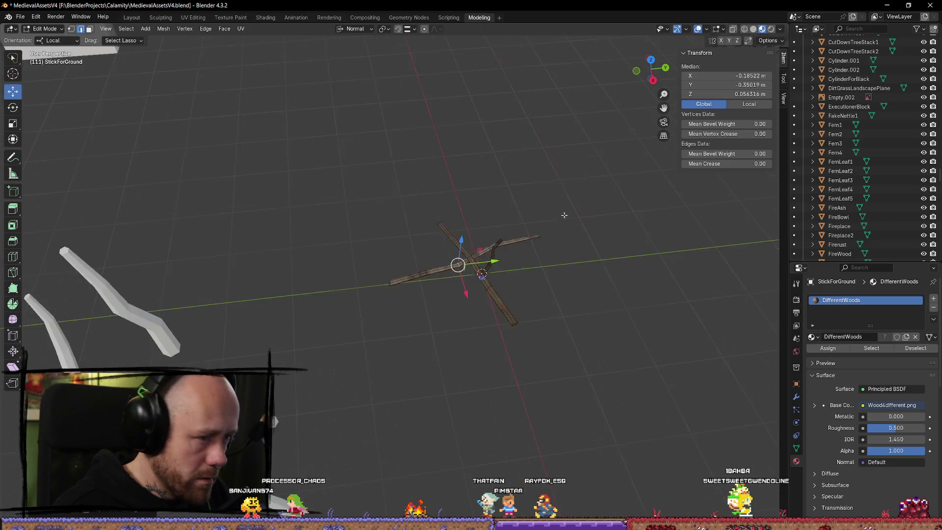
pyautogui.press('Tab')
pyautogui.moveTo(581, 258)
pyautogui.mouseDown()
pyautogui.moveTo(572, 309)
pyautogui.moveTo(533, 325)
pyautogui.moveTo(437, 330)
pyautogui.moveTo(500, 328)
pyautogui.moveTo(447, 313)
pyautogui.mouseUp()
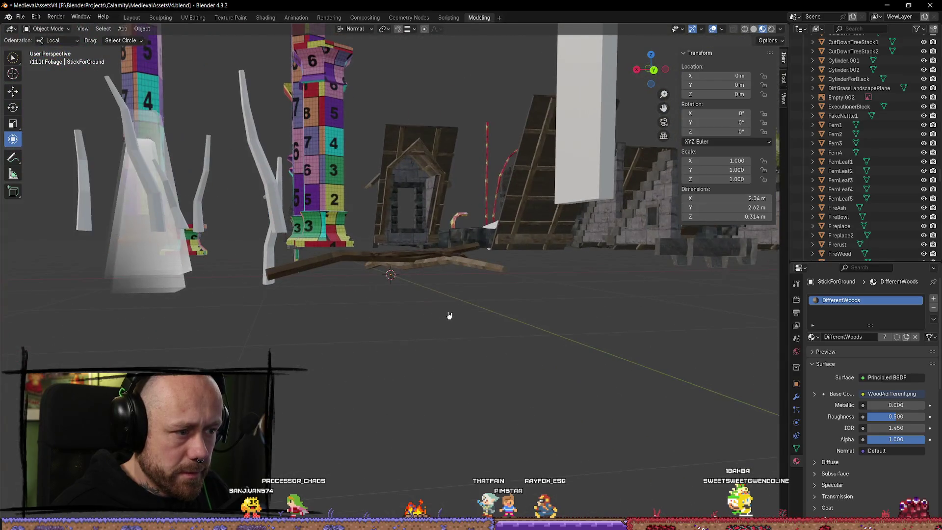
pyautogui.scroll(4, 447, 313)
pyautogui.moveTo(457, 359)
pyautogui.mouseDown()
pyautogui.moveTo(443, 406)
pyautogui.moveTo(485, 348)
pyautogui.mouseUp()
pyautogui.scroll(-2, 486, 347)
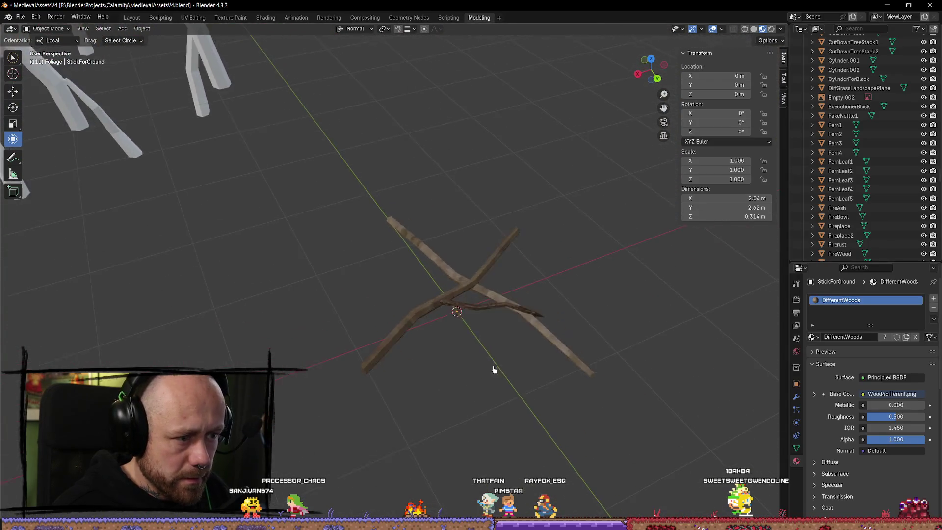
# Step: Pull one branch end inward, shrinking the stick's Y dimension from 2.62 m to 2.24 m
pyautogui.press('Tab')
pyautogui.hotkey('alt', 'a')
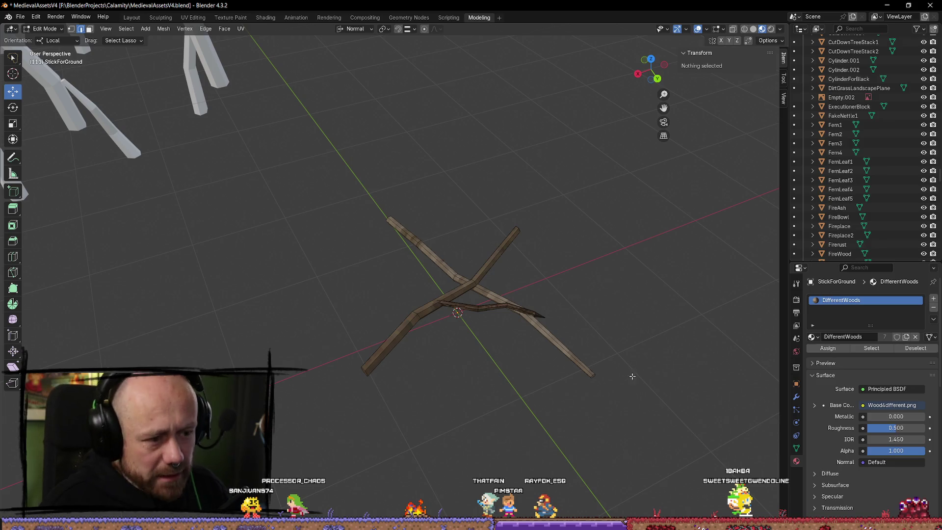
pyautogui.moveTo(568, 403)
pyautogui.mouseDown()
pyautogui.moveTo(579, 382)
pyautogui.moveTo(538, 357)
pyautogui.moveTo(513, 359)
pyautogui.moveTo(550, 368)
pyautogui.mouseUp()
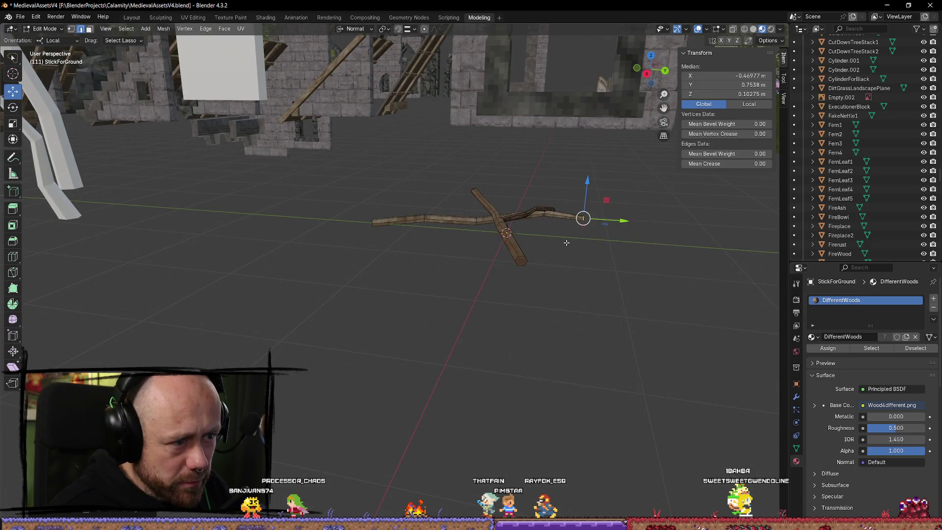
pyautogui.press('Tab')
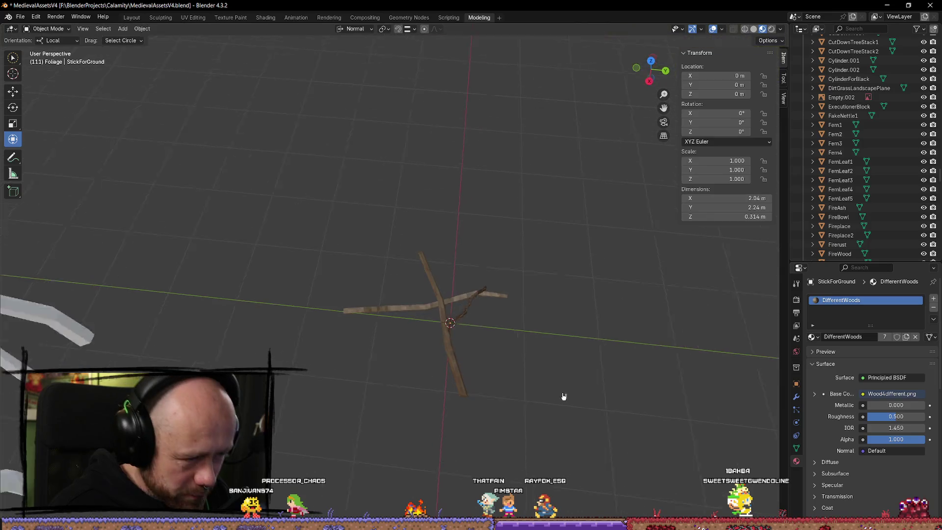
pyautogui.scroll(-2, 549, 284)
pyautogui.scroll(5, 484, 320)
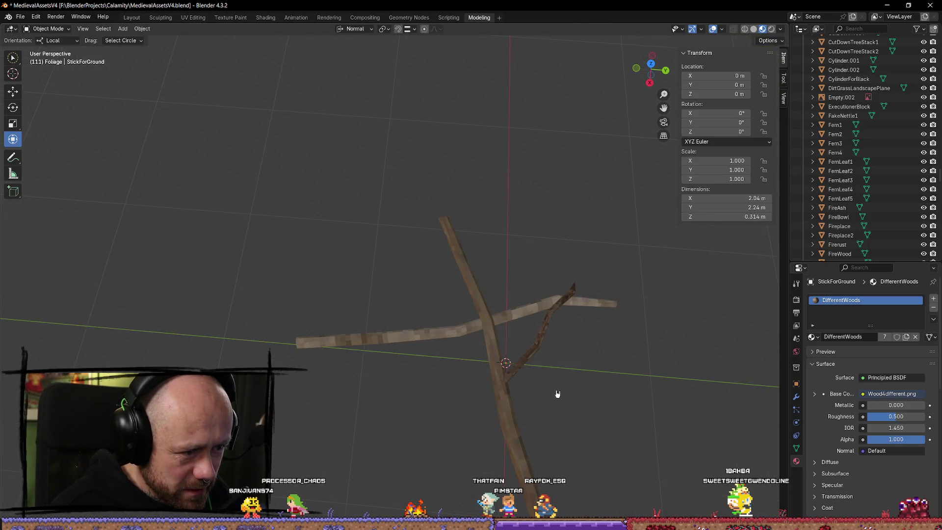
pyautogui.press('Tab')
# Step: Smart UV Project the entire StickForGround mesh, then view it in the UV Editing workspace beside the wood texture
pyautogui.scroll(-2, 526, 327)
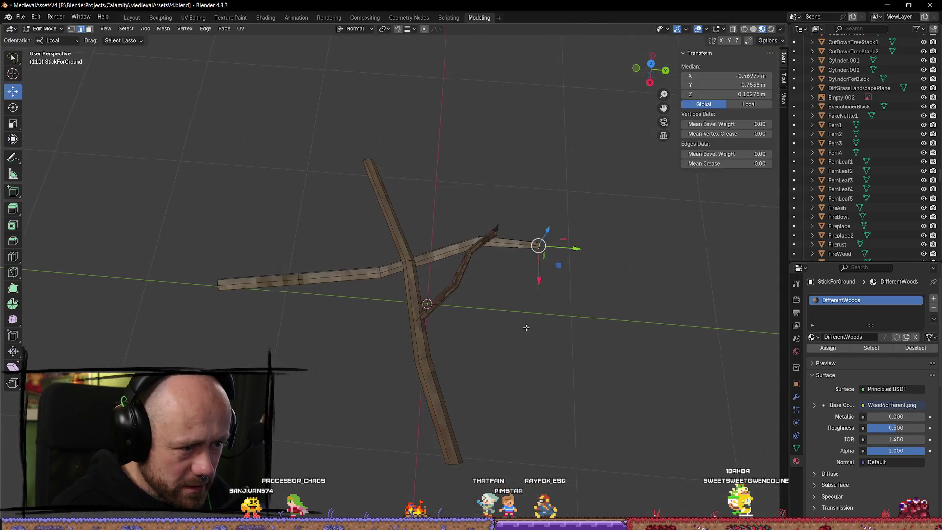
pyautogui.press('a')
pyautogui.press('u')
pyautogui.moveTo(531, 330)
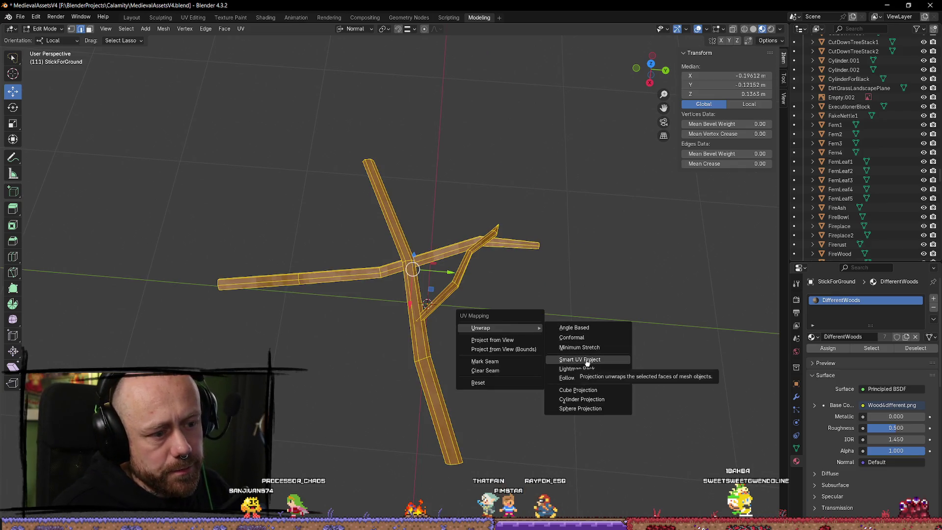
pyautogui.click(587, 362)
pyautogui.click(568, 441)
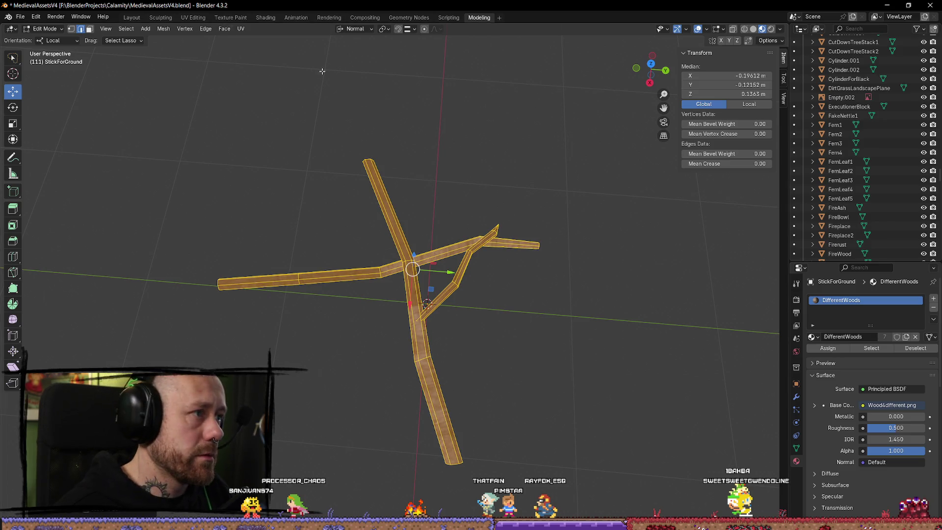
pyautogui.click(198, 18)
pyautogui.scroll(3, 511, 330)
# Step: Shrink the trunk's UV islands and move them onto the bark texture square
pyautogui.click(613, 304)
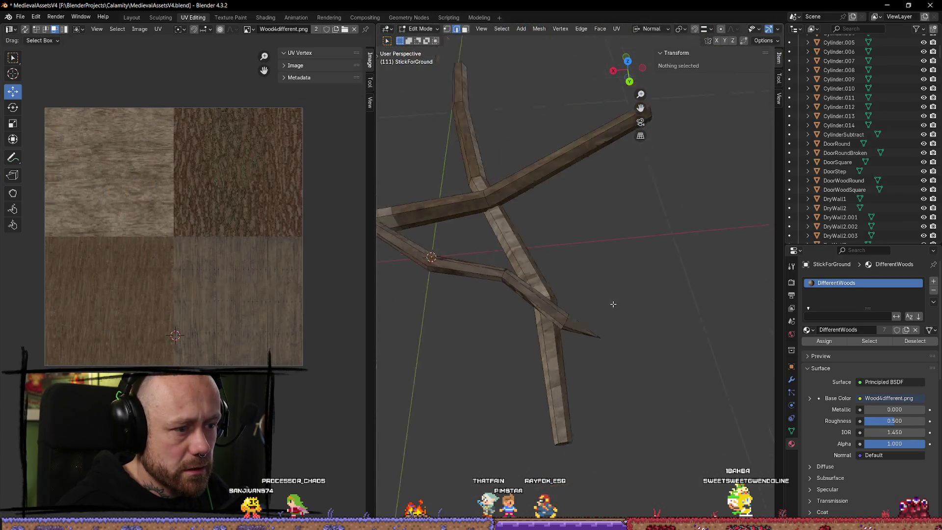
pyautogui.moveTo(613, 305); pyautogui.dragTo(582, 397)
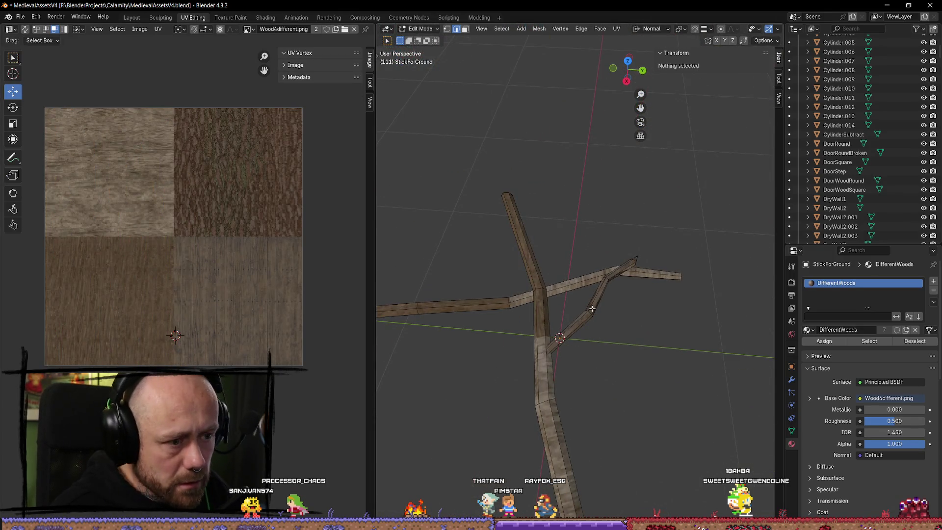
pyautogui.press('l')
pyautogui.press('l')
pyautogui.press('s')
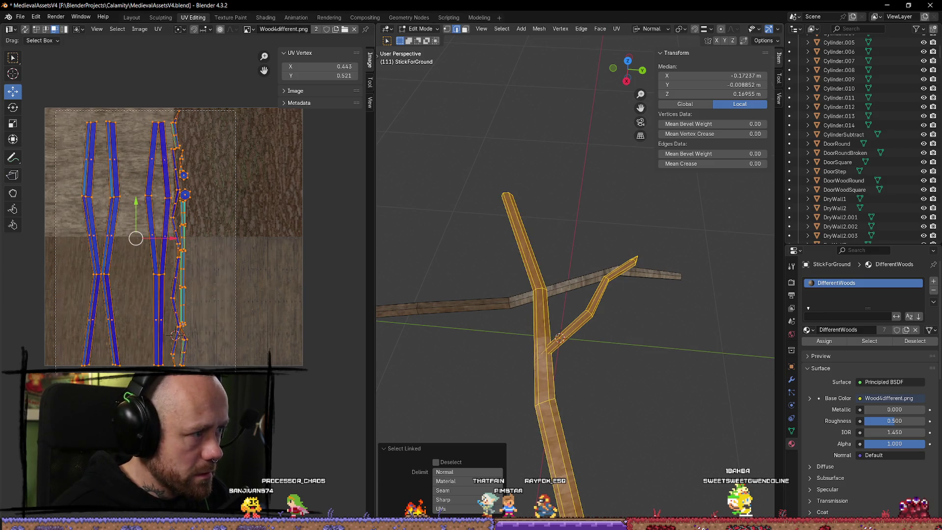
pyautogui.press('Return')
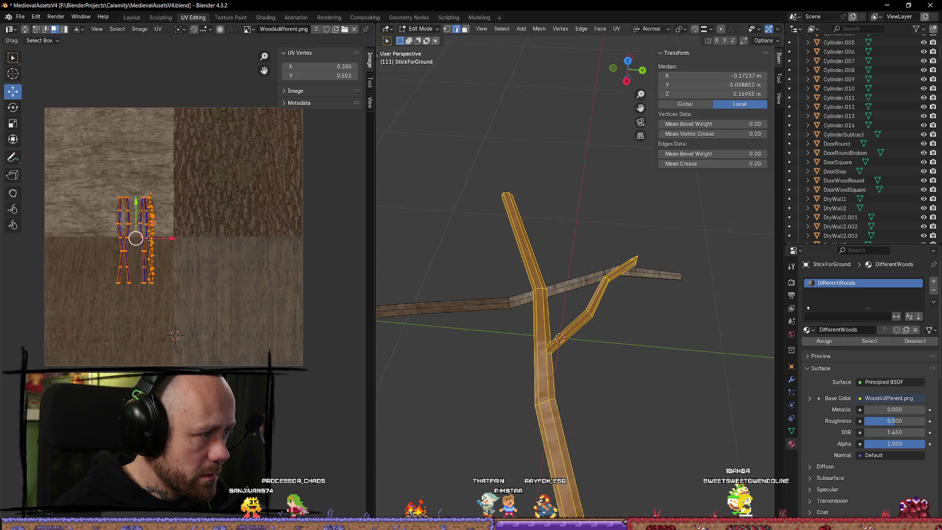
pyautogui.moveTo(136, 239); pyautogui.dragTo(242, 178)
pyautogui.scroll(-3, 616, 390)
pyautogui.press('Tab')
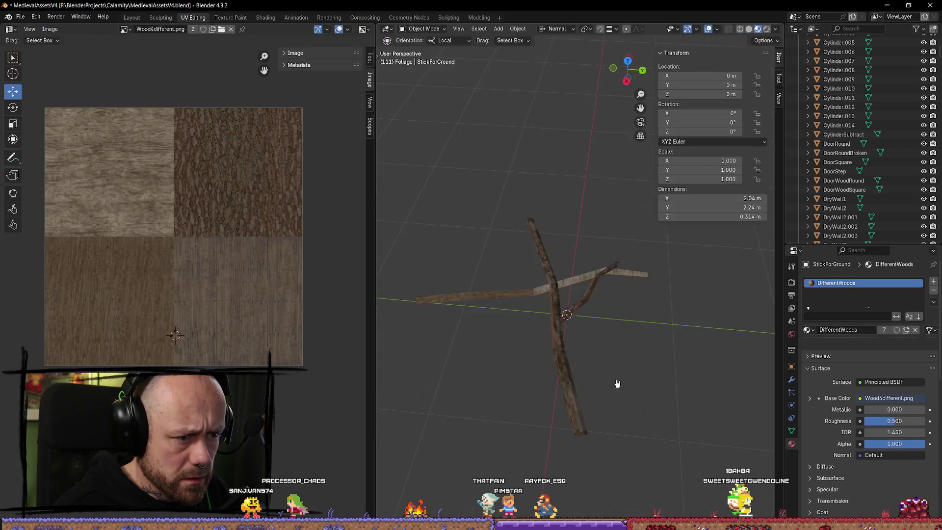
pyautogui.scroll(3, 596, 371)
pyautogui.scroll(-3, 564, 293)
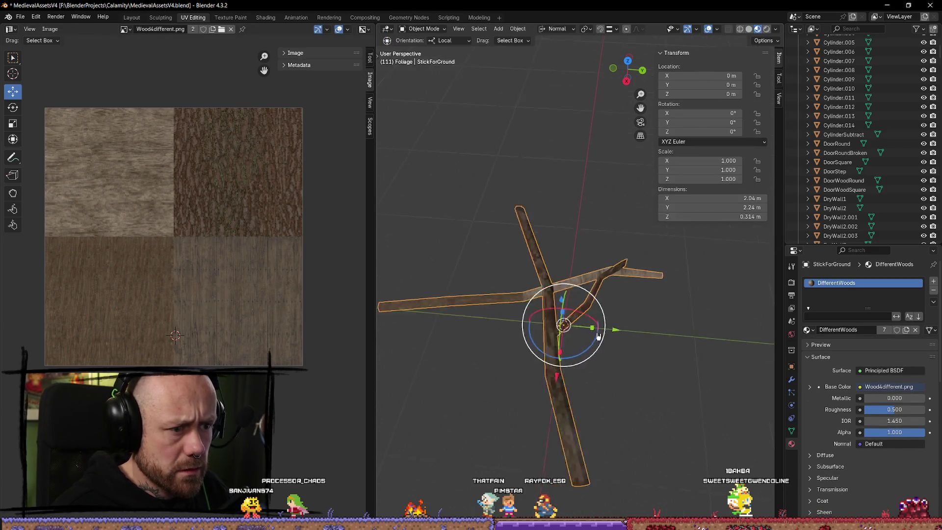
# Step: Shrink the horizontal branch's UV islands and move them onto the lower-left wood square
pyautogui.press('Tab')
pyautogui.press('l')
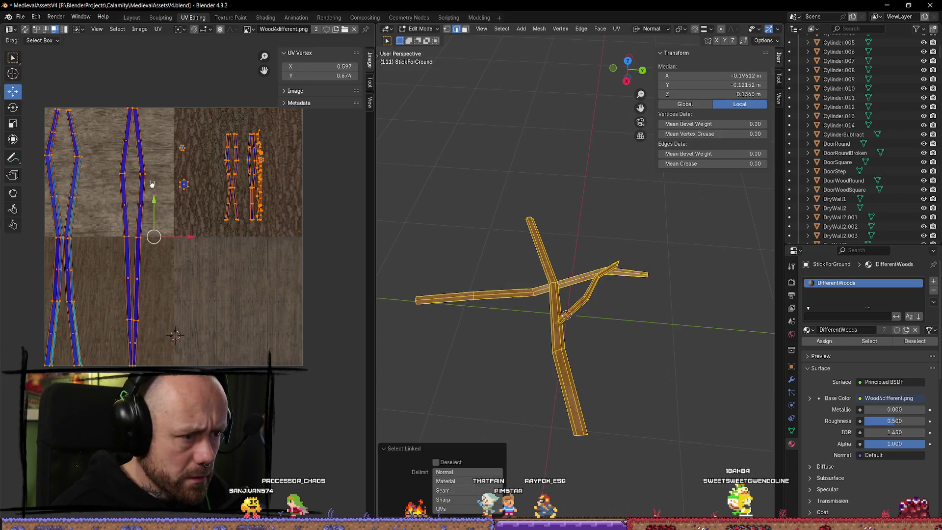
pyautogui.hotkey('alt', 'a')
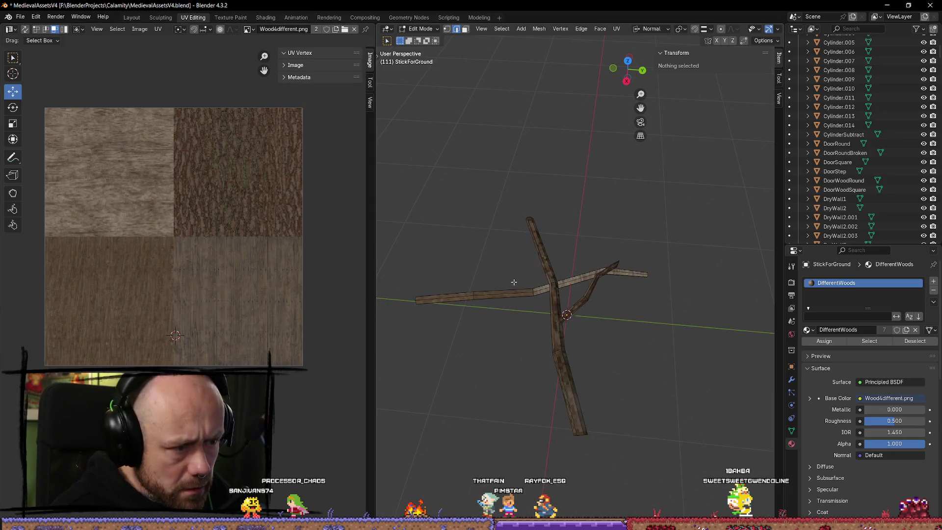
pyautogui.press('l')
pyautogui.moveTo(226, 96)
pyautogui.mouseDown()
pyautogui.moveTo(176, 316)
pyautogui.moveTo(72, 368)
pyautogui.mouseUp()
pyautogui.press('s')
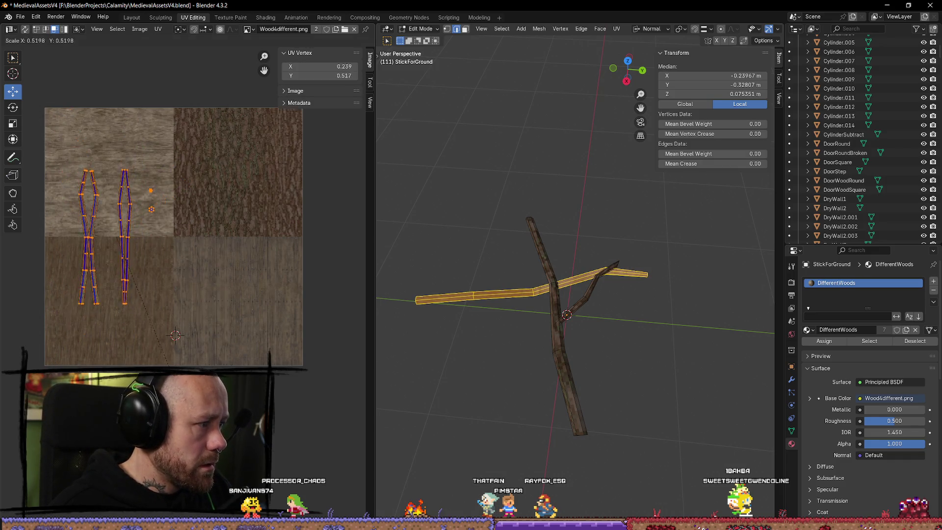
pyautogui.click(162, 348)
pyautogui.moveTo(117, 237); pyautogui.dragTo(111, 304)
pyautogui.hotkey('alt', 'a')
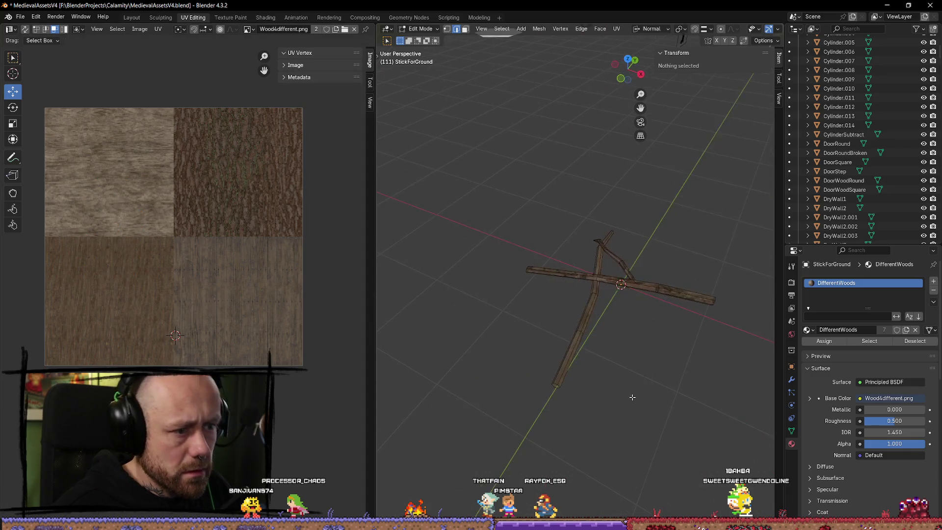
# Step: Export the StickForGround stick as FBX using the Mr Mannequins quick favourite
pyautogui.press('a')
pyautogui.hotkey('alt', 'a')
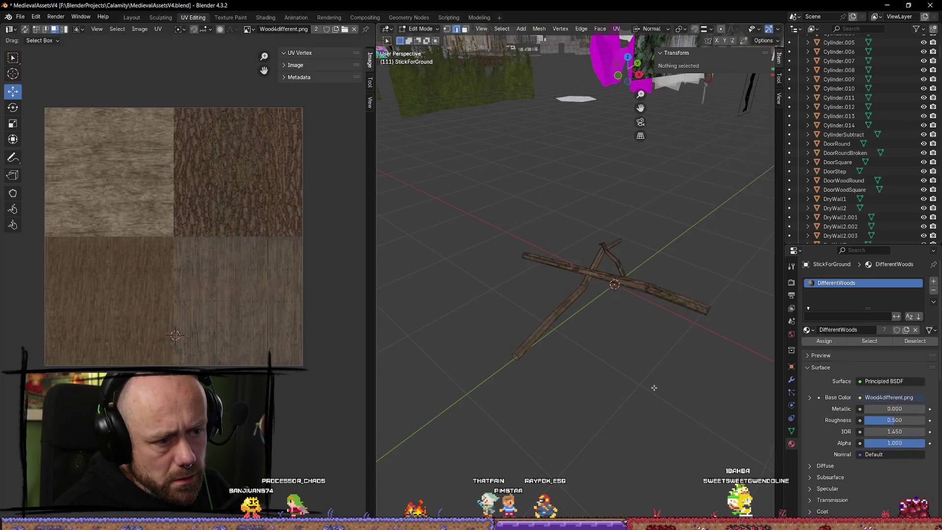
pyautogui.press('Tab')
pyautogui.click(654, 300)
pyautogui.press('q')
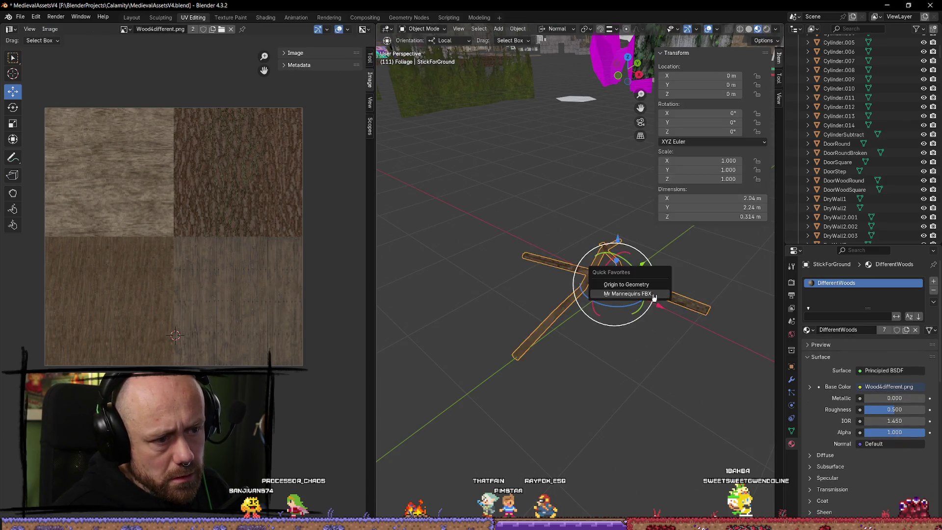
pyautogui.click(652, 294)
pyautogui.click(643, 448)
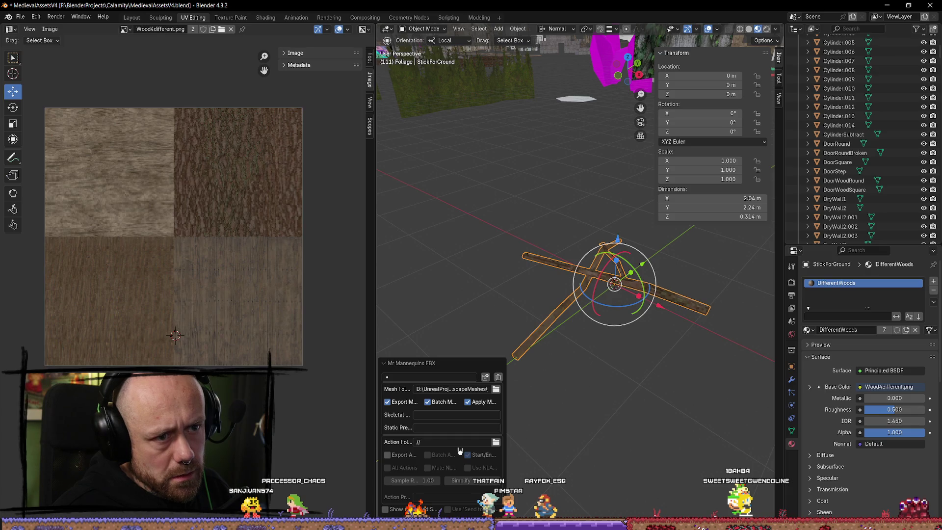
pyautogui.hotkey('alt', 'Tab')
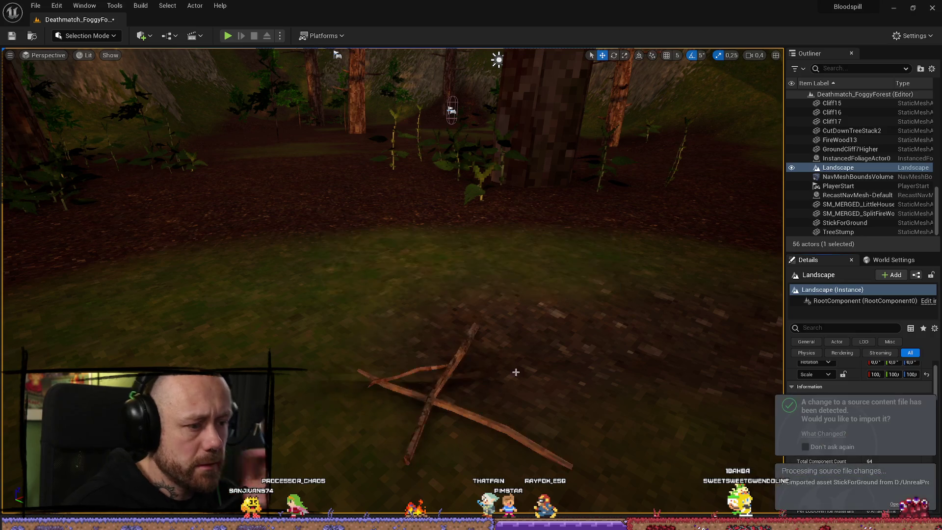
# Step: Rotate the StickForGround actor's yaw to -20° with the rotate gizmo, then deselect it
pyautogui.moveTo(515, 372)
pyautogui.mouseDown()
pyautogui.moveTo(471, 363)
pyautogui.moveTo(506, 370)
pyautogui.moveTo(506, 388)
pyautogui.mouseUp()
pyautogui.scroll(-2, 506, 388)
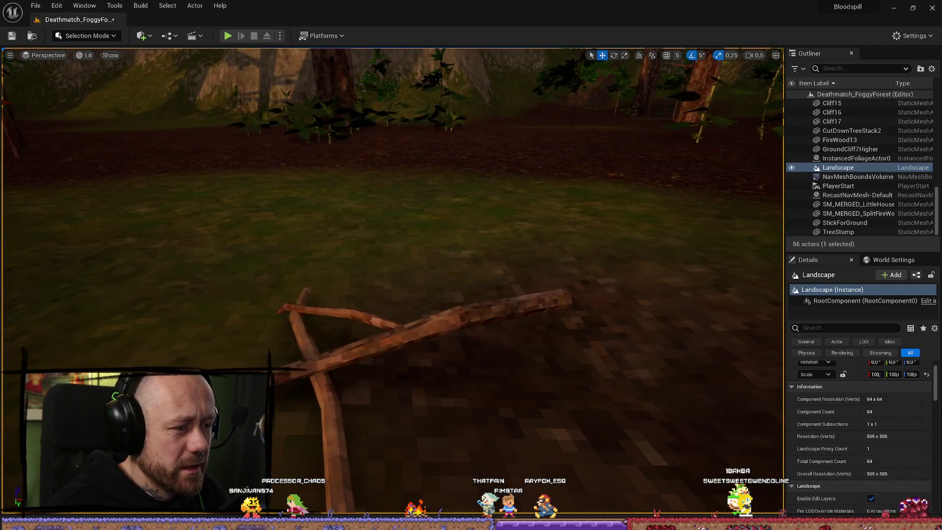
pyautogui.click(343, 304)
pyautogui.press('e')
pyautogui.moveTo(371, 300); pyautogui.dragTo(374, 316)
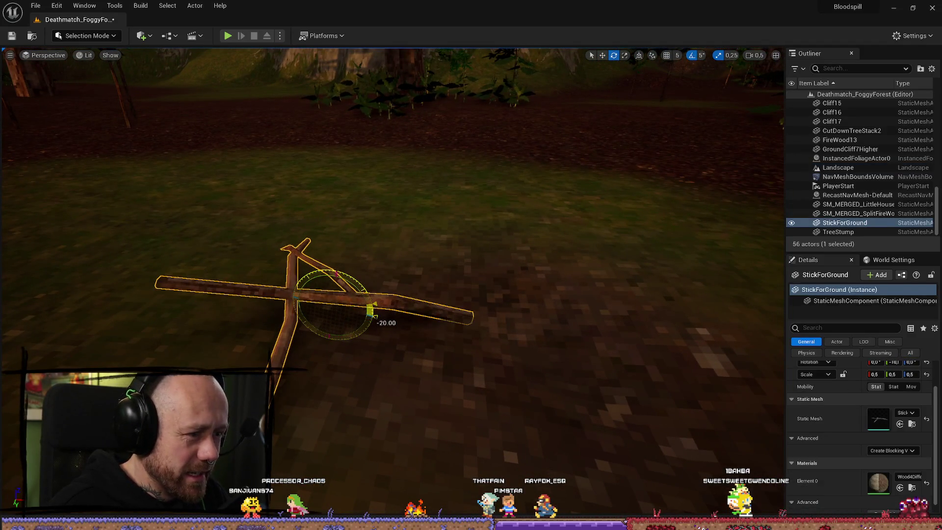
pyautogui.click(531, 256)
pyautogui.moveTo(531, 257); pyautogui.dragTo(525, 272)
pyautogui.moveTo(395, 216); pyautogui.dragTo(395, 226)
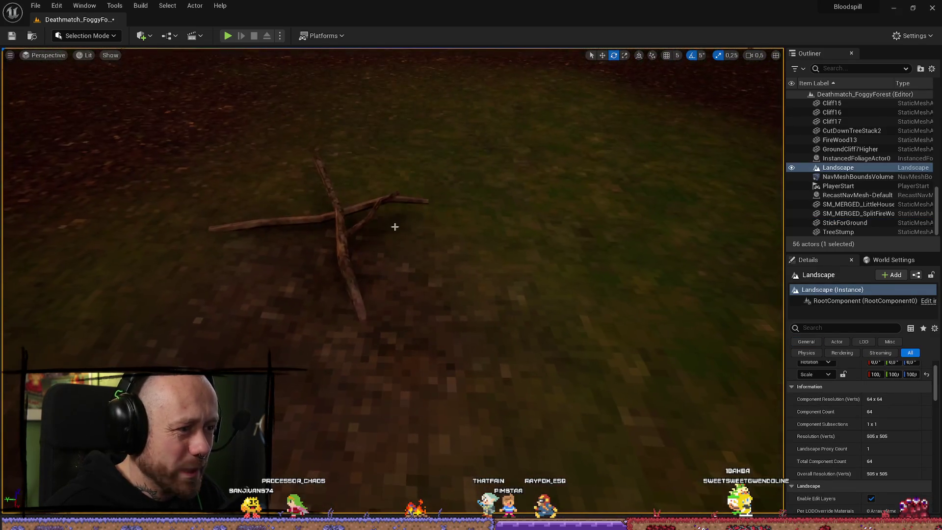
pyautogui.click(228, 35)
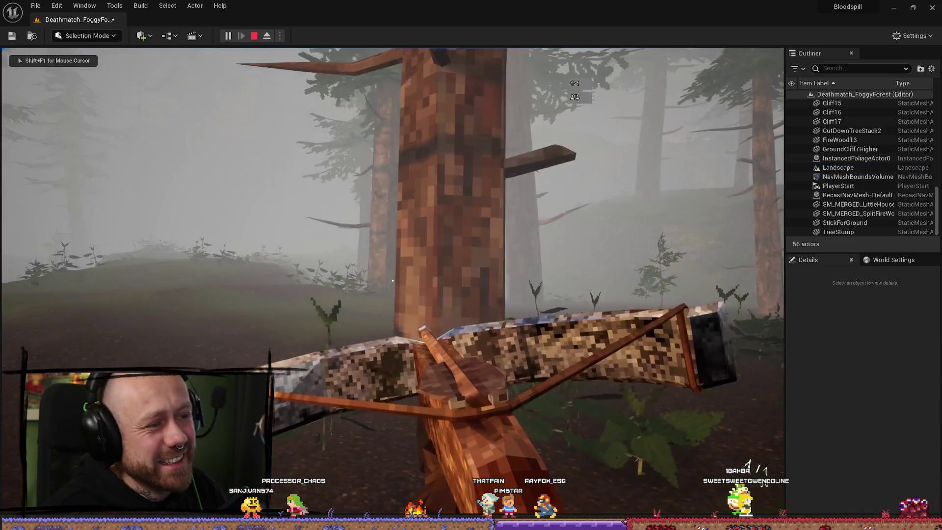
pyautogui.press('w')
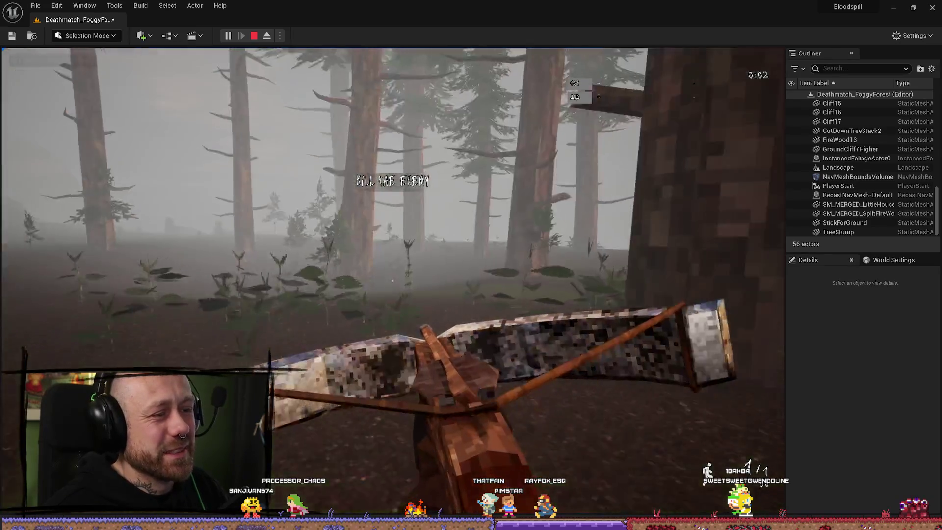
pyautogui.press('w')
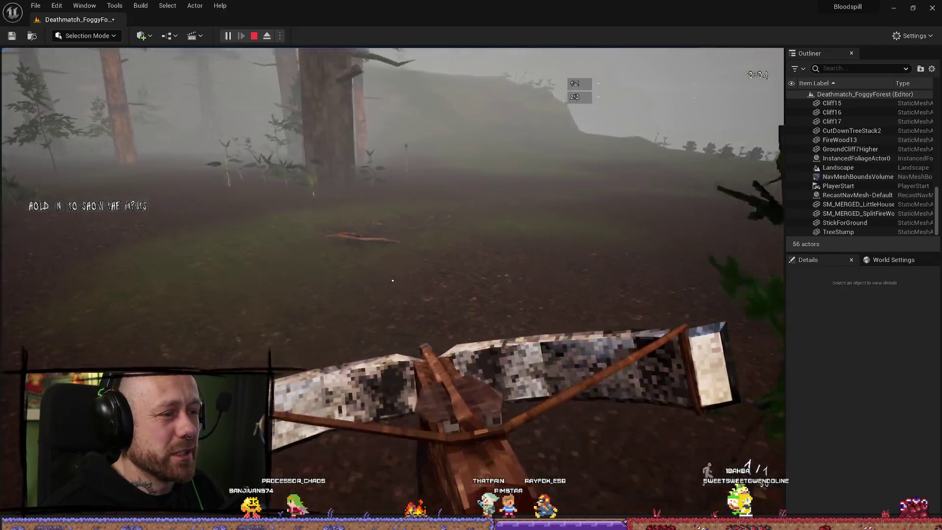
pyautogui.press('w')
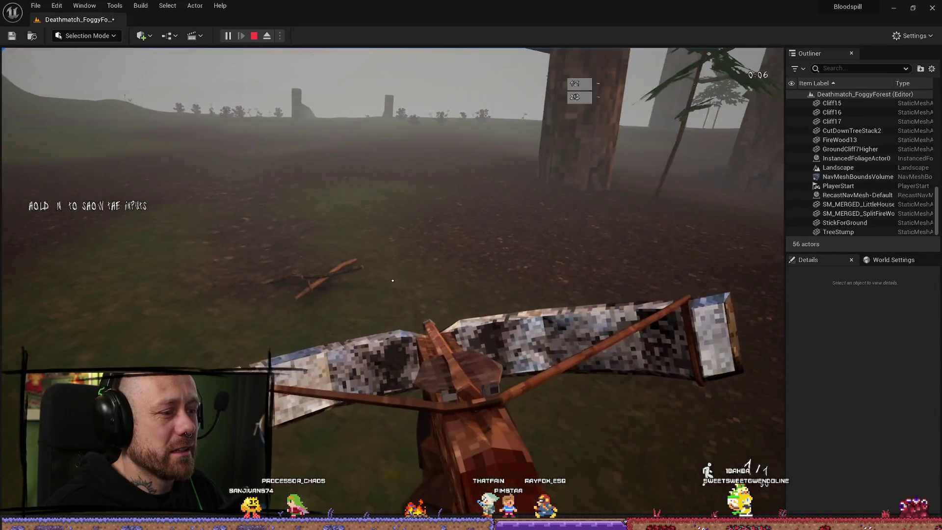
pyautogui.press('w')
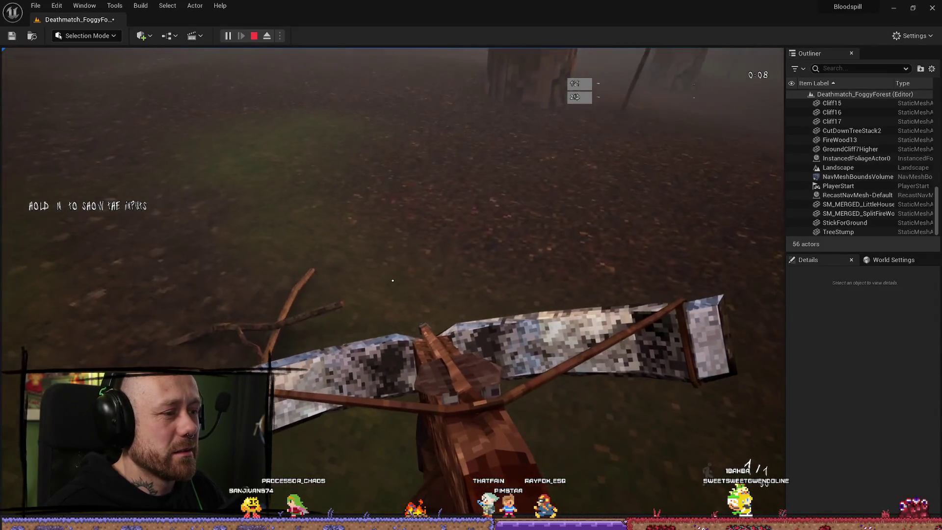
# Step: Stop the play test and rotate the StickForGround stick back by 10 degrees
pyautogui.press('Escape')
pyautogui.click(298, 295)
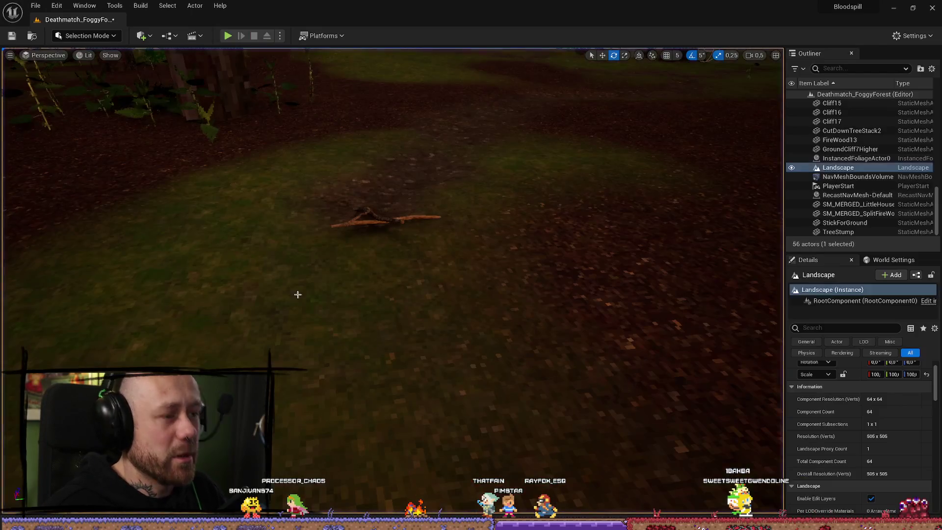
pyautogui.click(387, 217)
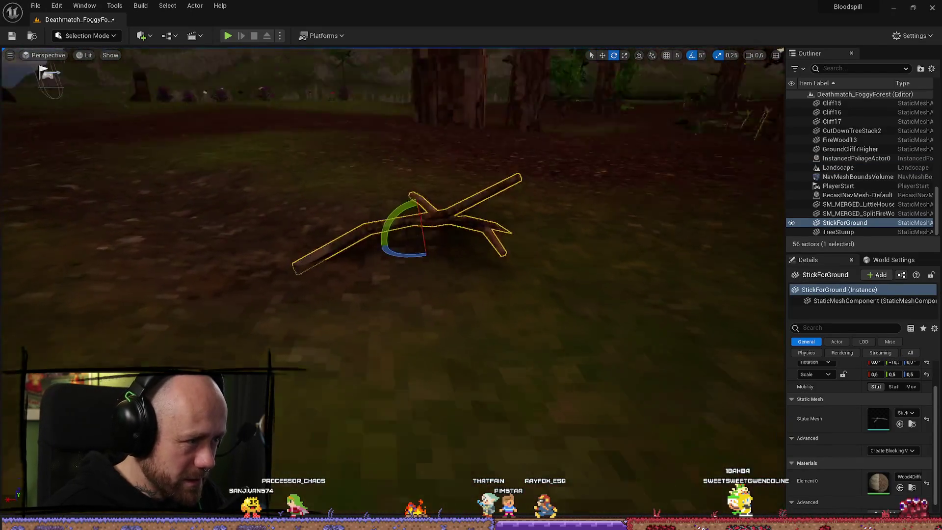
pyautogui.moveTo(351, 231); pyautogui.dragTo(319, 247)
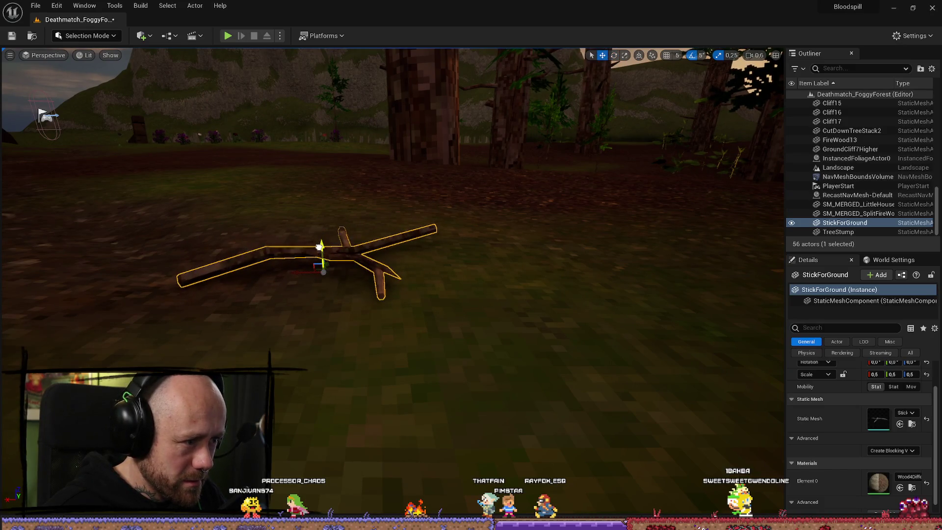
pyautogui.press('f')
pyautogui.moveTo(391, 250)
pyautogui.mouseDown()
pyautogui.moveTo(415, 246)
pyautogui.moveTo(407, 243)
pyautogui.moveTo(498, 259)
pyautogui.mouseUp()
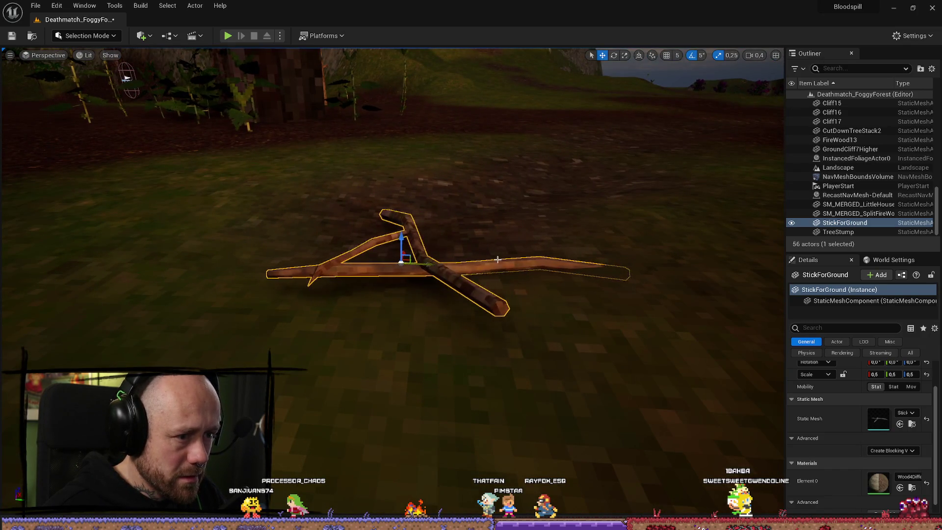
pyautogui.scroll(2, 925, 393)
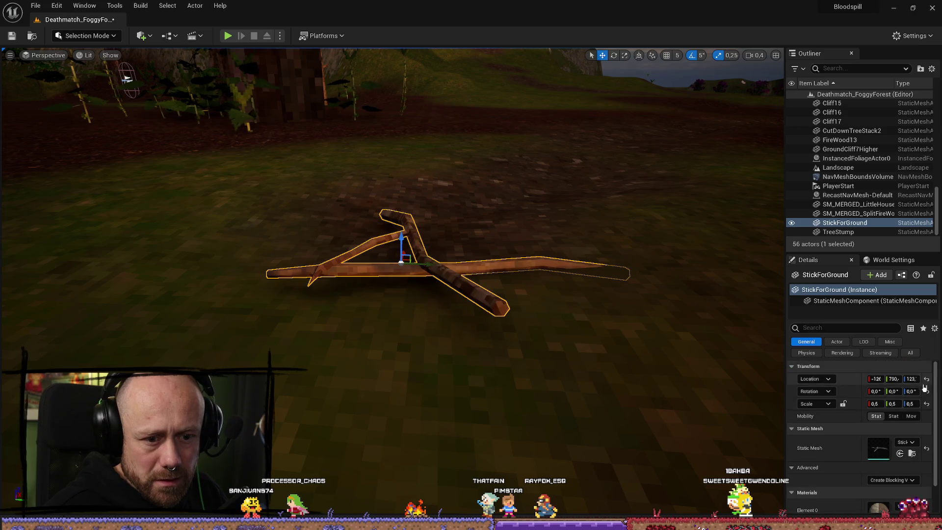
# Step: Reset the stick's location, drag it back in front of the camera, and lower it slightly
pyautogui.click(927, 378)
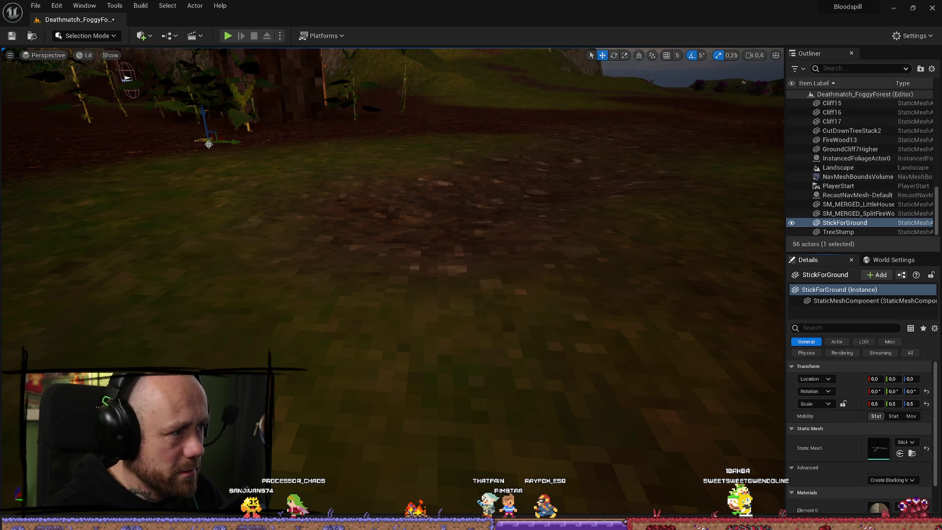
pyautogui.moveTo(209, 143)
pyautogui.mouseDown()
pyautogui.moveTo(379, 304)
pyautogui.moveTo(374, 284)
pyautogui.moveTo(412, 315)
pyautogui.moveTo(409, 340)
pyautogui.moveTo(442, 323)
pyautogui.moveTo(344, 337)
pyautogui.moveTo(477, 330)
pyautogui.moveTo(442, 294)
pyautogui.moveTo(532, 311)
pyautogui.mouseUp()
pyautogui.press('e')
pyautogui.hotkey('ctrl', 'z')
pyautogui.press('w')
pyautogui.press('e')
pyautogui.press('w')
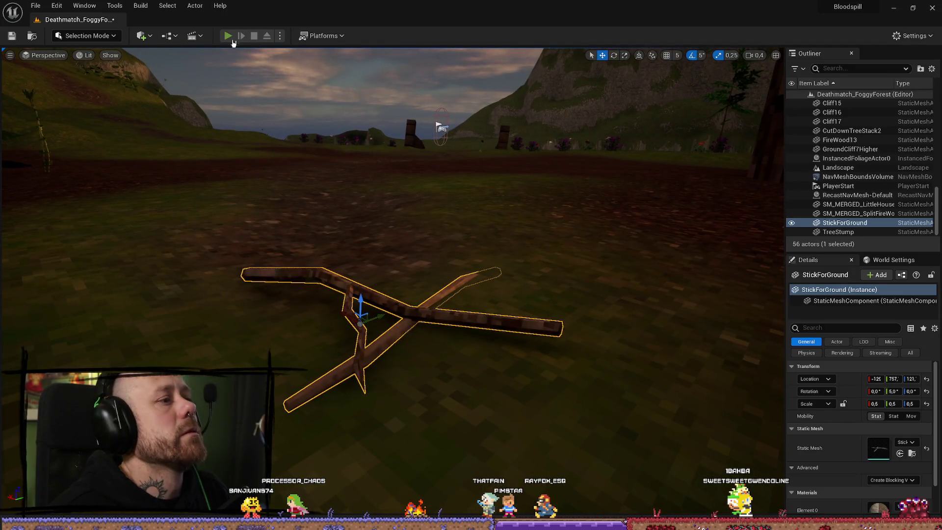
# Step: Run a Play-in-Editor test of the level with the repositioned stick, then stop it
pyautogui.click(232, 39)
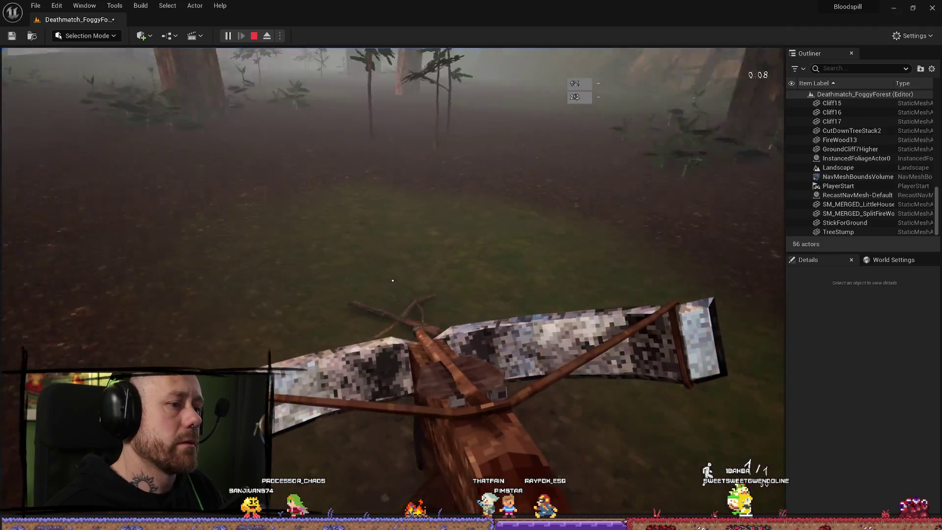
pyautogui.press('Escape')
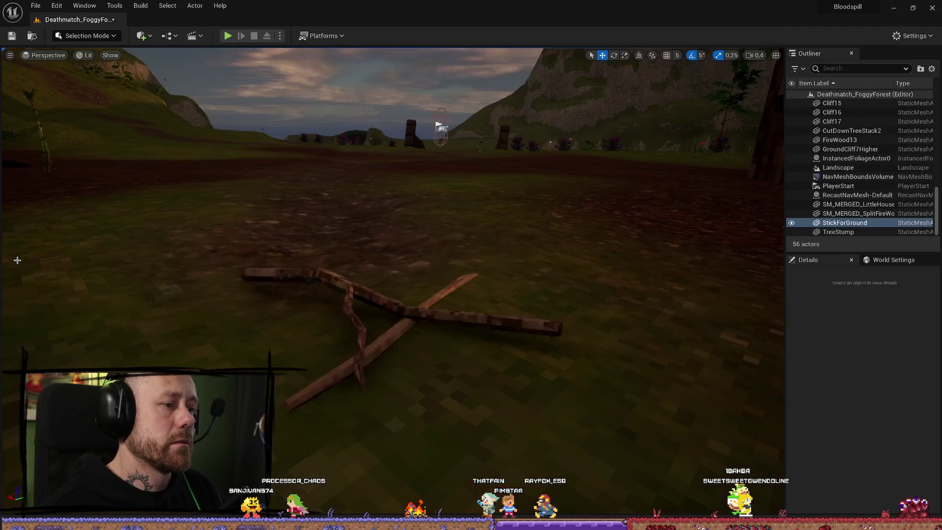
pyautogui.click(891, 7)
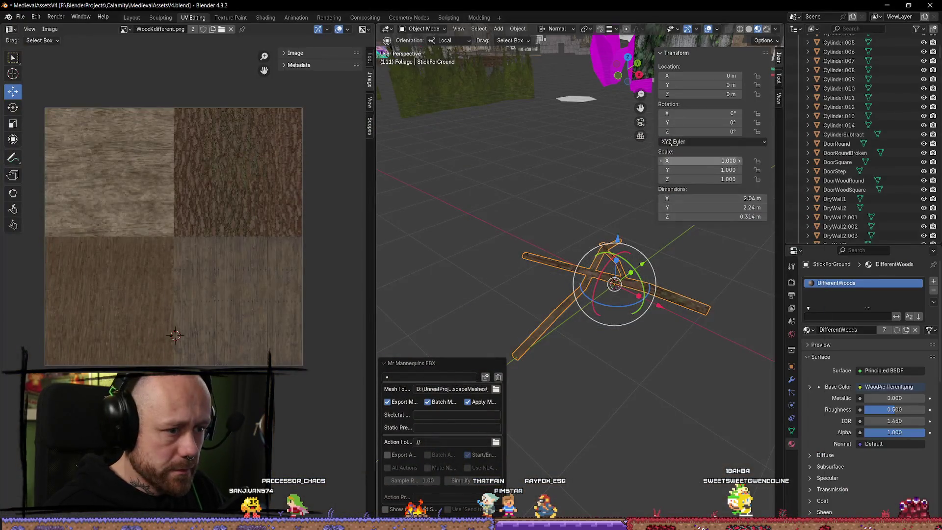
pyautogui.scroll(1, 657, 300)
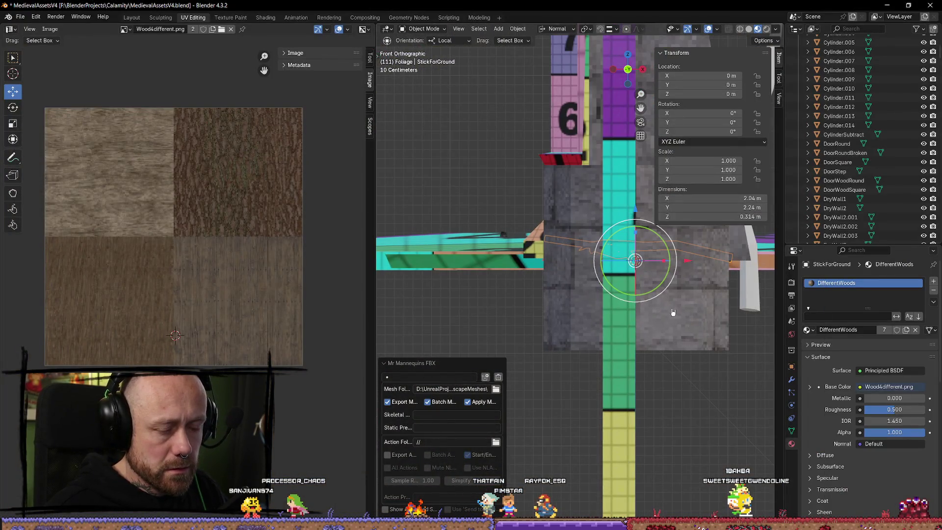
pyautogui.scroll(-3, 672, 312)
pyautogui.moveTo(675, 311)
pyautogui.mouseDown()
pyautogui.moveTo(638, 275)
pyautogui.moveTo(591, 362)
pyautogui.moveTo(638, 169)
pyautogui.mouseUp()
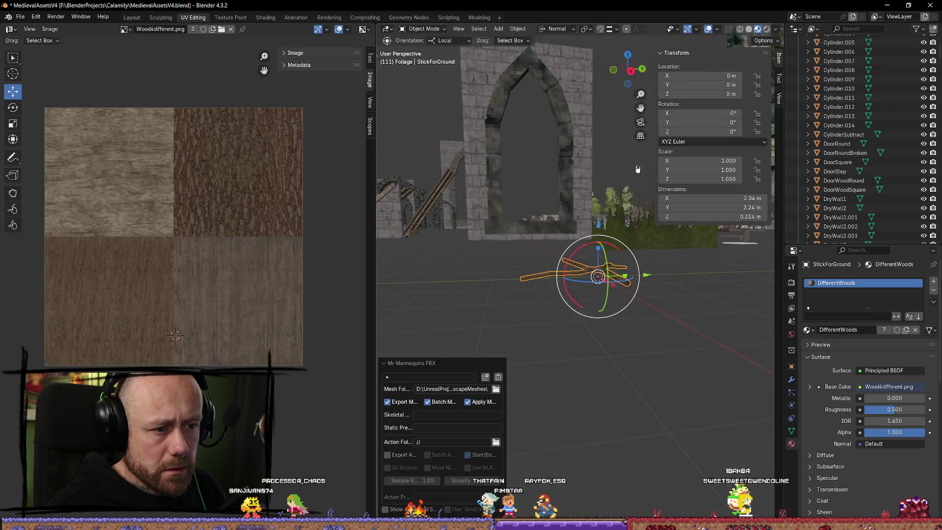
pyautogui.click(635, 73)
pyautogui.scroll(2, 655, 364)
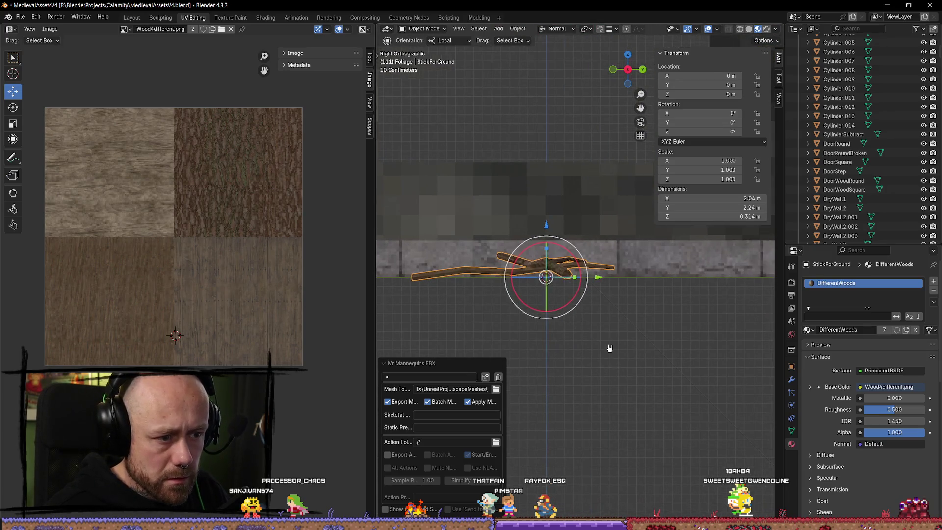
pyautogui.click(587, 332)
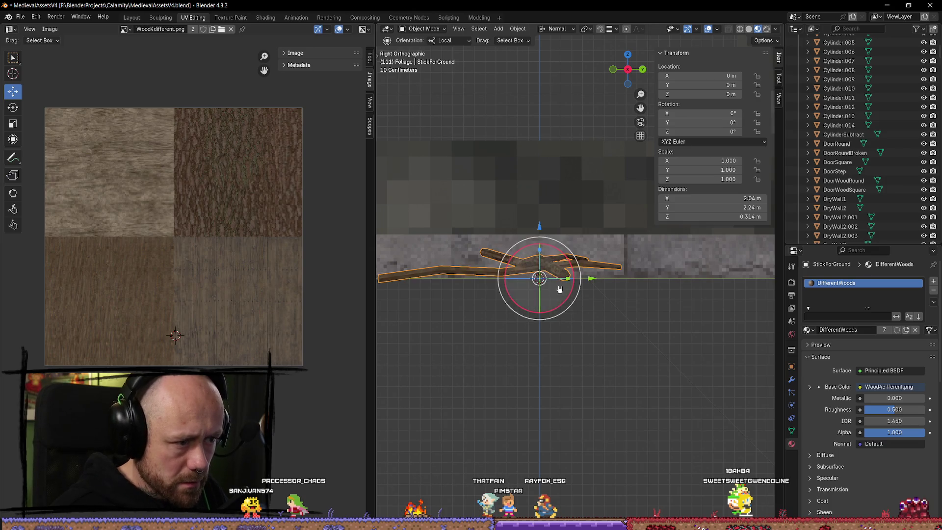
pyautogui.moveTo(566, 342)
pyautogui.mouseDown()
pyautogui.moveTo(654, 358)
pyautogui.moveTo(642, 358)
pyautogui.moveTo(633, 342)
pyautogui.mouseUp()
pyautogui.moveTo(610, 272)
pyautogui.mouseDown()
pyautogui.moveTo(505, 273)
pyautogui.moveTo(566, 279)
pyautogui.moveTo(564, 311)
pyautogui.moveTo(631, 263)
pyautogui.moveTo(627, 278)
pyautogui.moveTo(616, 275)
pyautogui.moveTo(631, 275)
pyautogui.moveTo(620, 312)
pyautogui.moveTo(652, 326)
pyautogui.moveTo(736, 294)
pyautogui.mouseUp()
pyautogui.hotkey('alt', 'Tab')
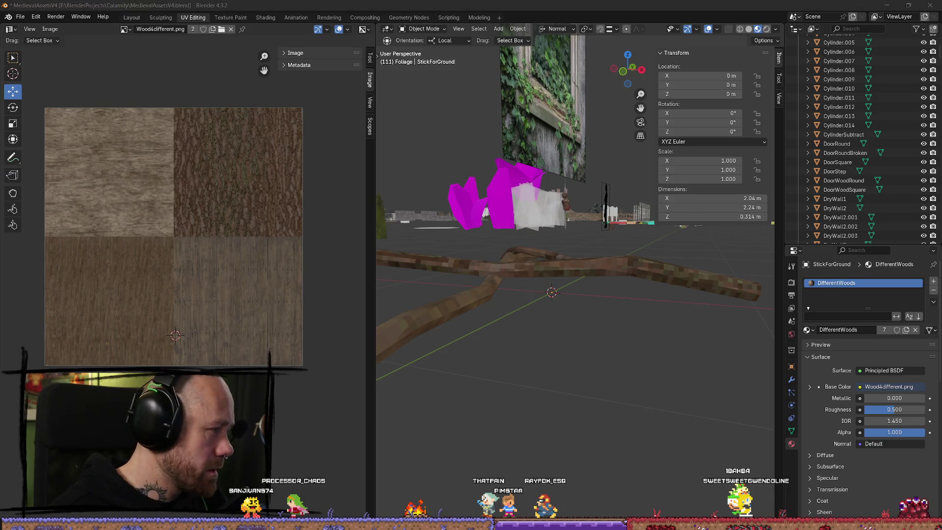
pyautogui.click(461, 290)
# Step: Set the StickForGround branch's Y rotation to 0 in the Details panel
pyautogui.click(408, 285)
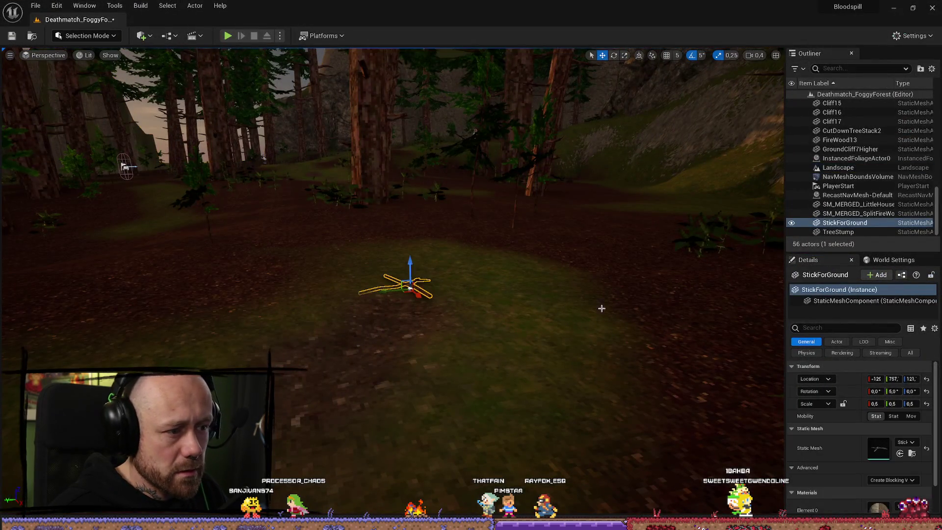
pyautogui.click(894, 391)
pyautogui.write('0')
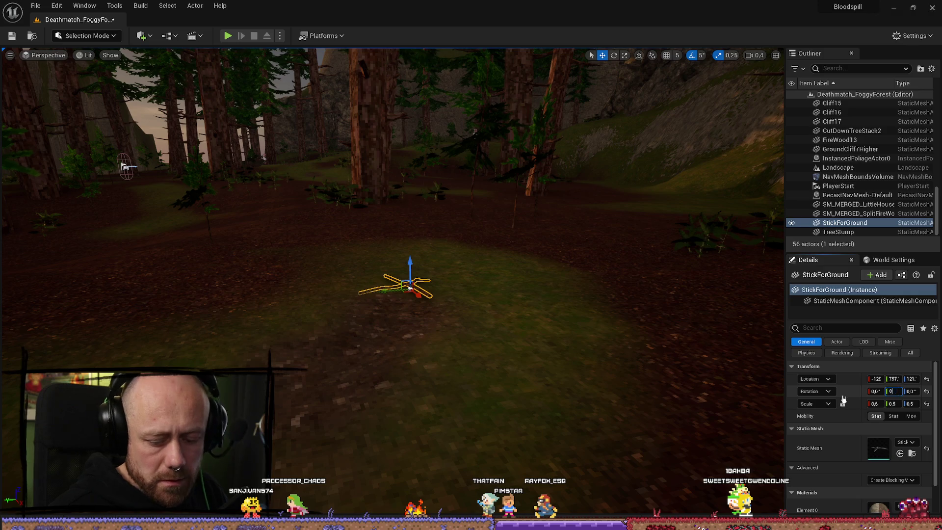
pyautogui.press('Return')
# Step: Move the branch farther into the clearing and deselect it
pyautogui.scroll(1, 401, 357)
pyautogui.press('w')
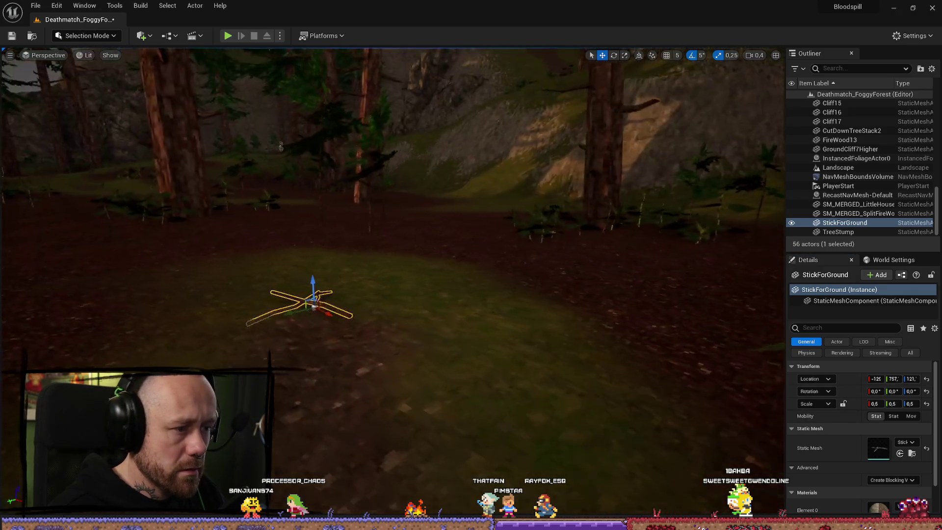
pyautogui.moveTo(401, 342); pyautogui.dragTo(548, 314)
pyautogui.click(545, 285)
pyautogui.moveTo(643, 335)
pyautogui.mouseDown()
pyautogui.moveTo(589, 343)
pyautogui.moveTo(643, 335)
pyautogui.mouseUp()
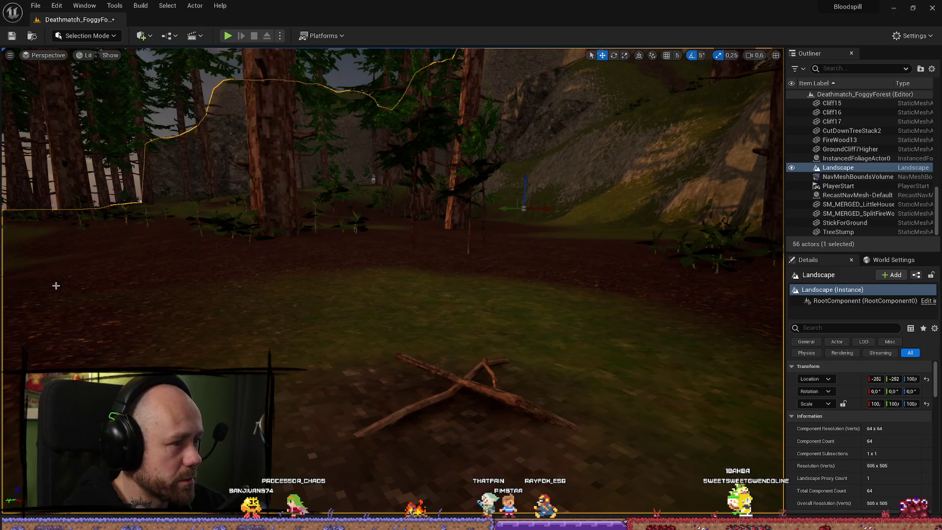
# Step: Scale the StickForGround branch up to 0.75 with the scale gizmo, then deselect it
pyautogui.press('w')
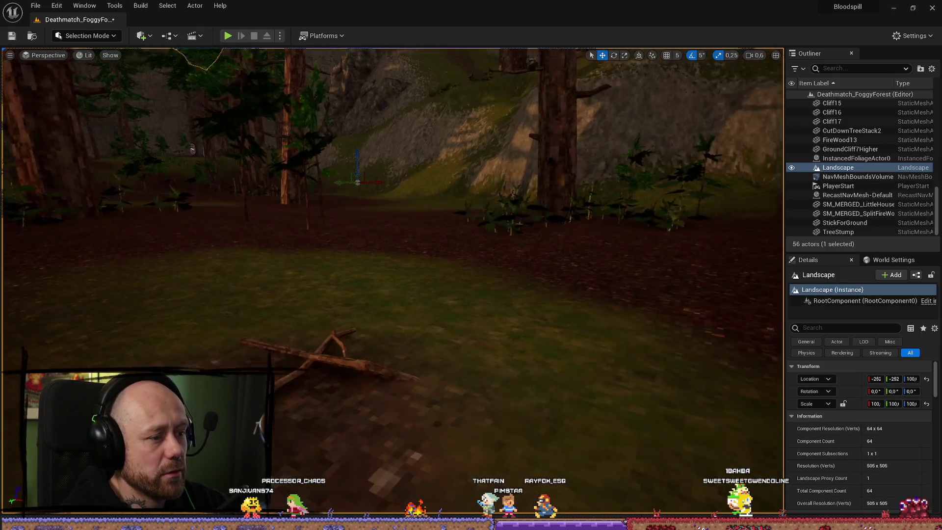
pyautogui.press('s')
pyautogui.scroll(1, 597, 164)
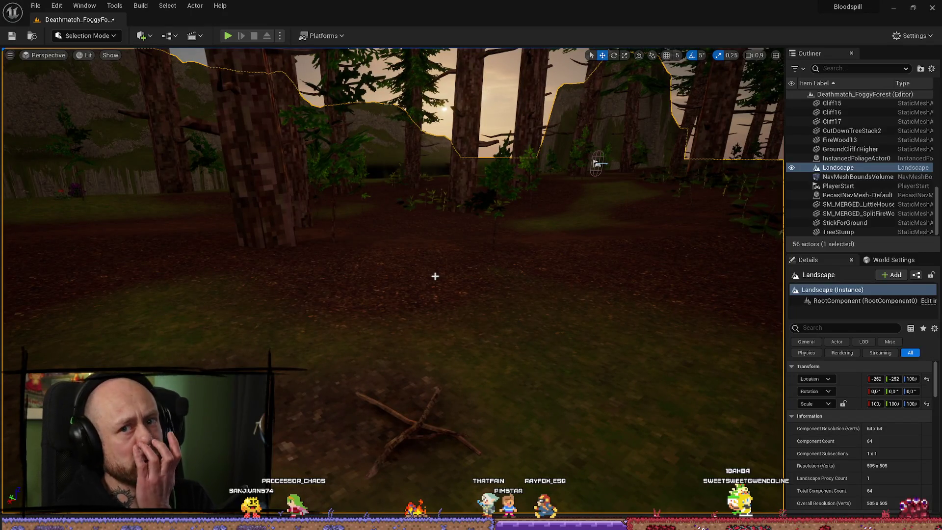
pyautogui.press('s')
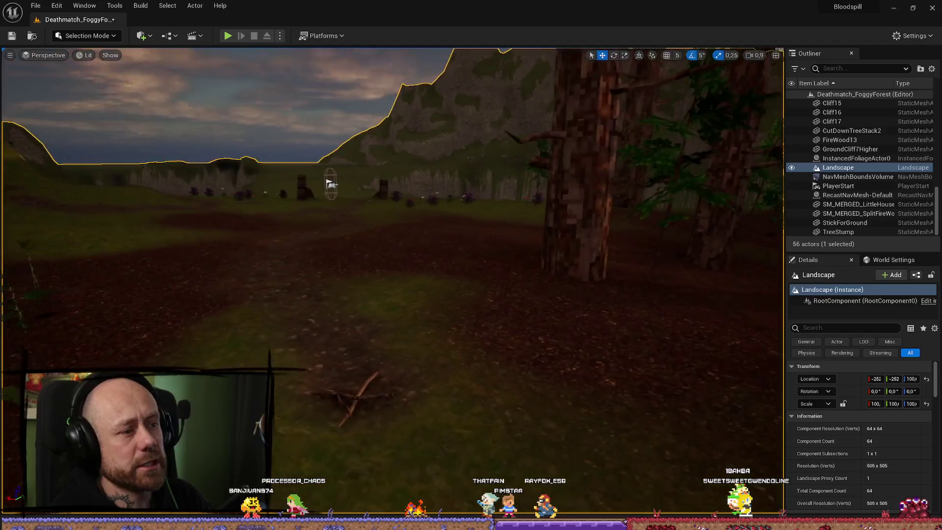
pyautogui.press('w')
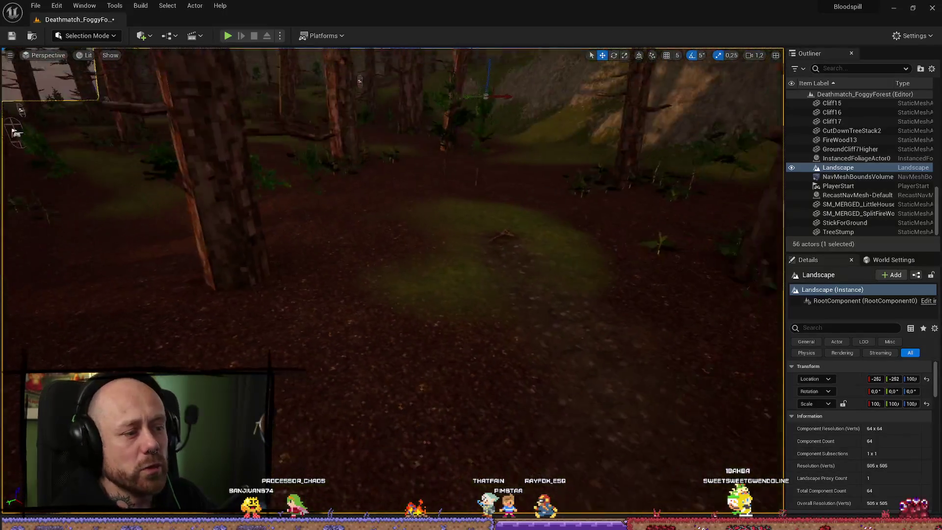
pyautogui.scroll(1, 392, 279)
pyautogui.press('w')
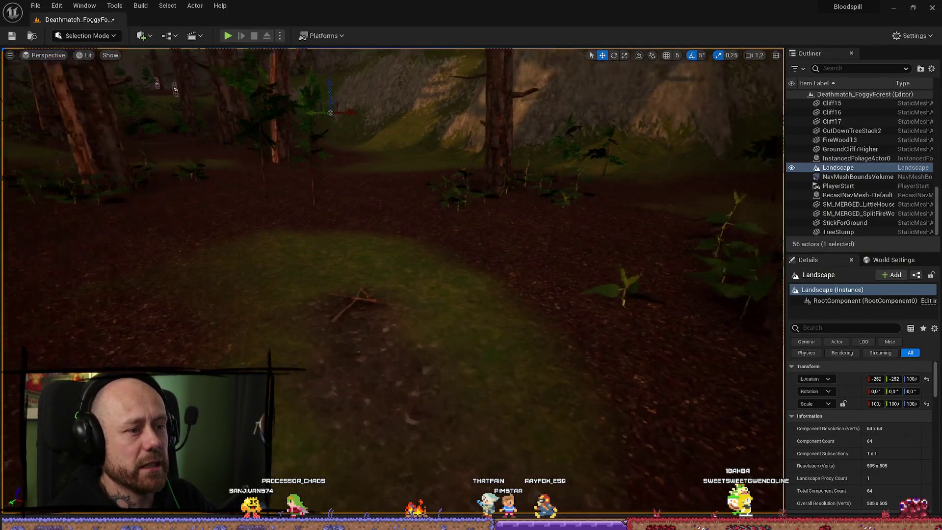
pyautogui.press('s')
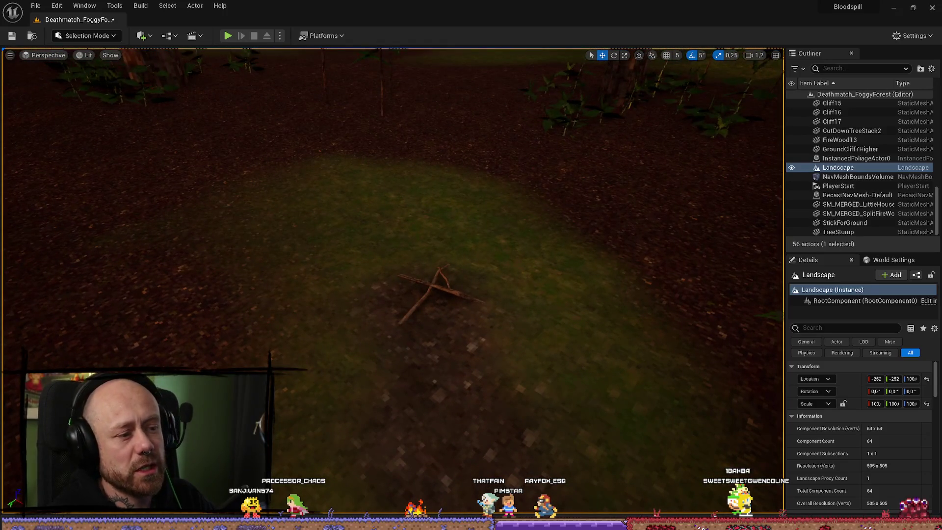
pyautogui.click(427, 295)
pyautogui.press('f')
pyautogui.press('r')
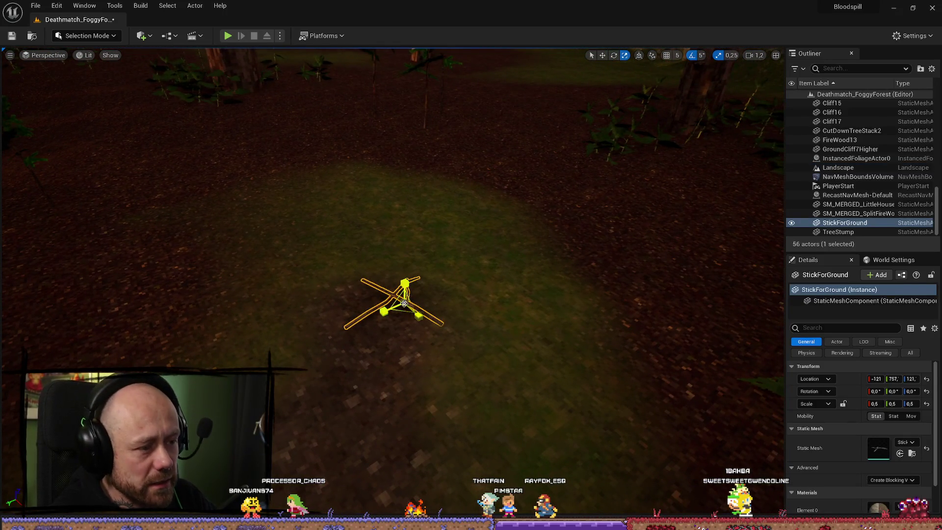
pyautogui.moveTo(404, 303)
pyautogui.mouseDown()
pyautogui.moveTo(437, 306)
pyautogui.moveTo(488, 265)
pyautogui.moveTo(502, 167)
pyautogui.moveTo(542, 319)
pyautogui.mouseUp()
pyautogui.click(481, 312)
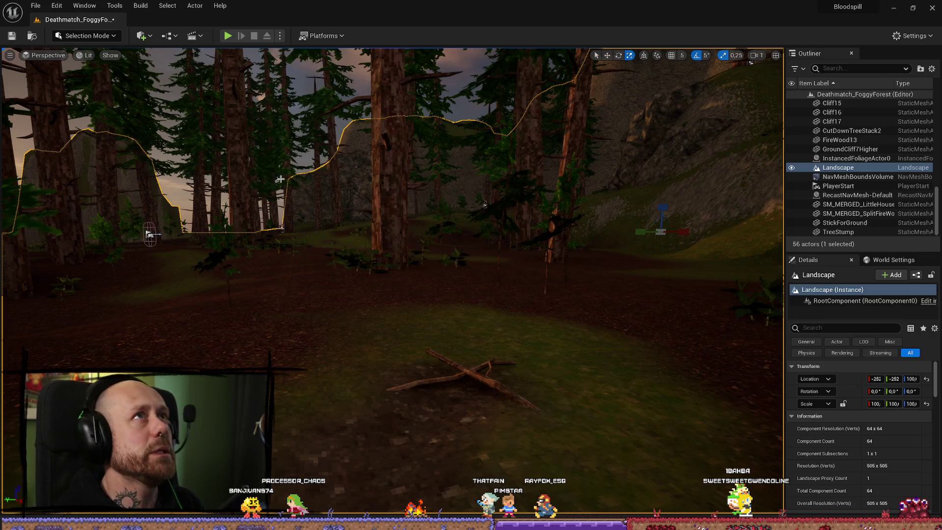
# Step: Save all unsaved changes with File > Save All and start a Play-in-Editor test
pyautogui.click(35, 5)
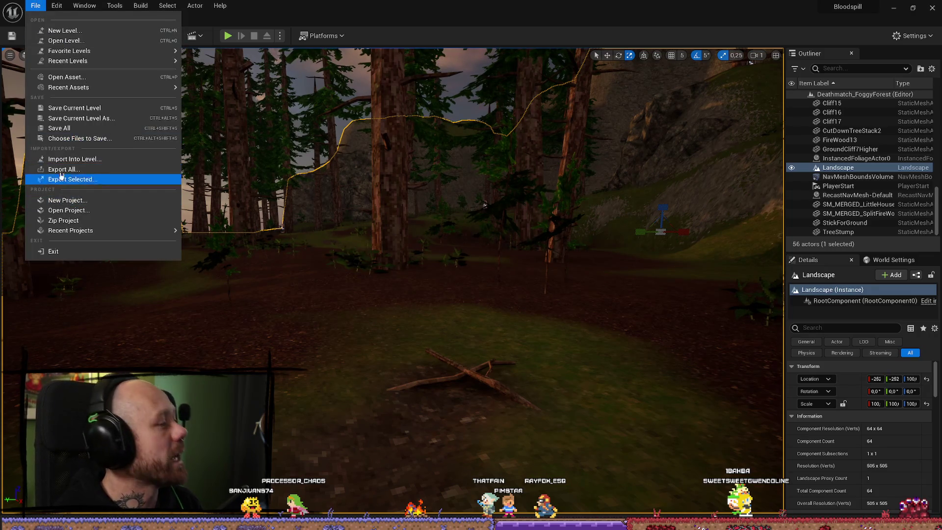
pyautogui.click(88, 128)
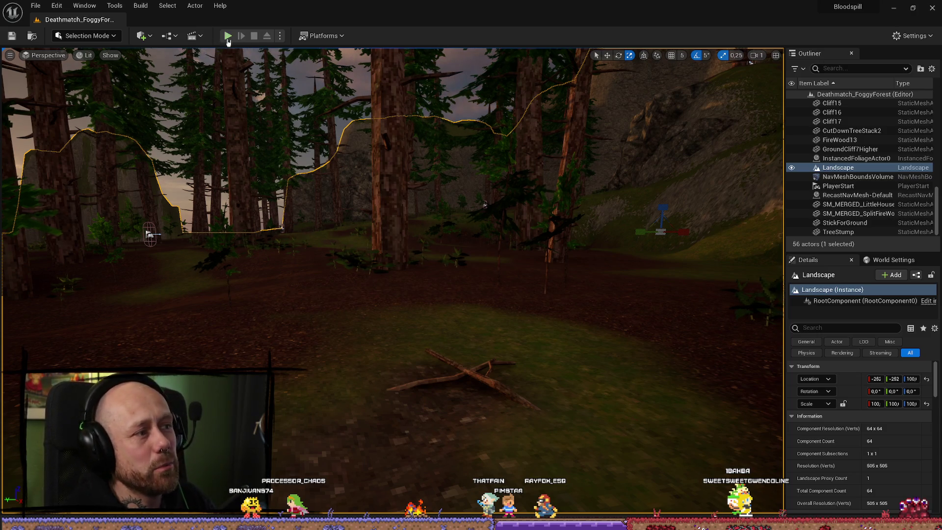
pyautogui.click(228, 35)
# Step: Close the loadout, walk toward the cliff in first person, then exit play with Esc
pyautogui.click(397, 479)
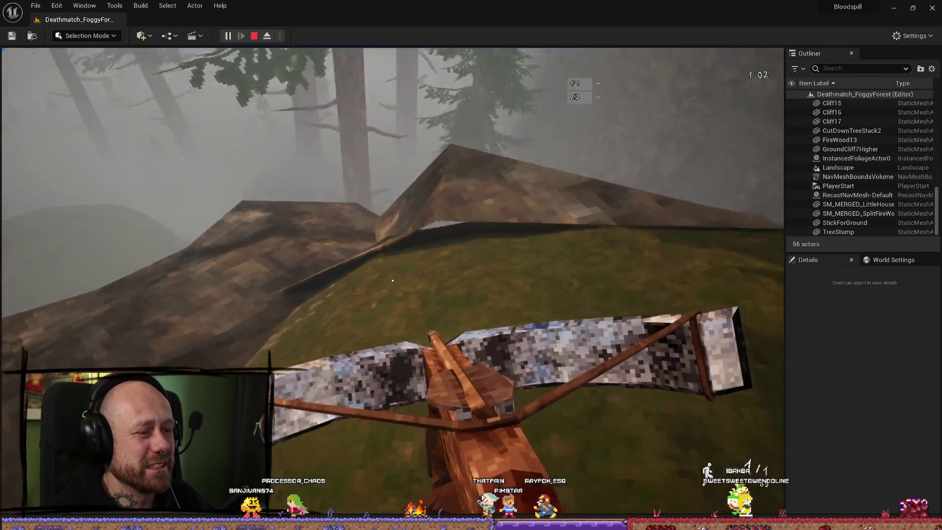
pyautogui.press('w')
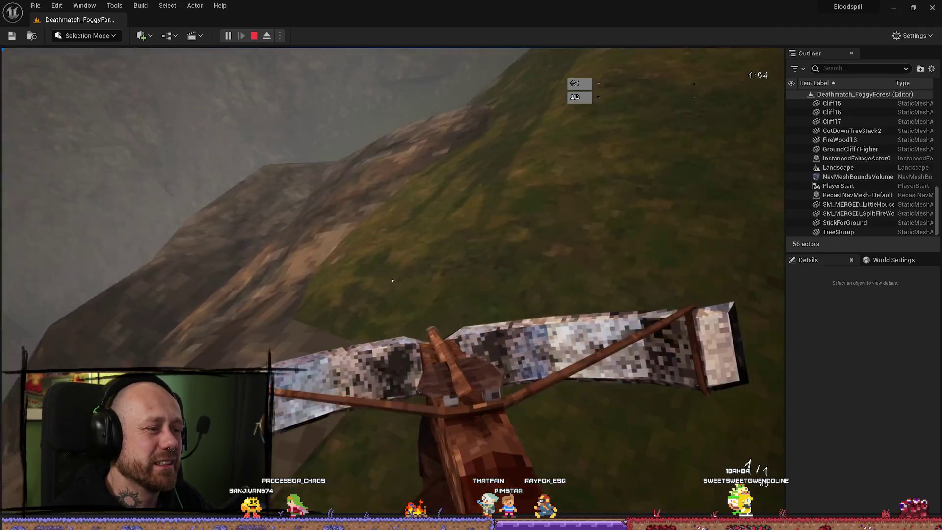
pyautogui.press('Escape')
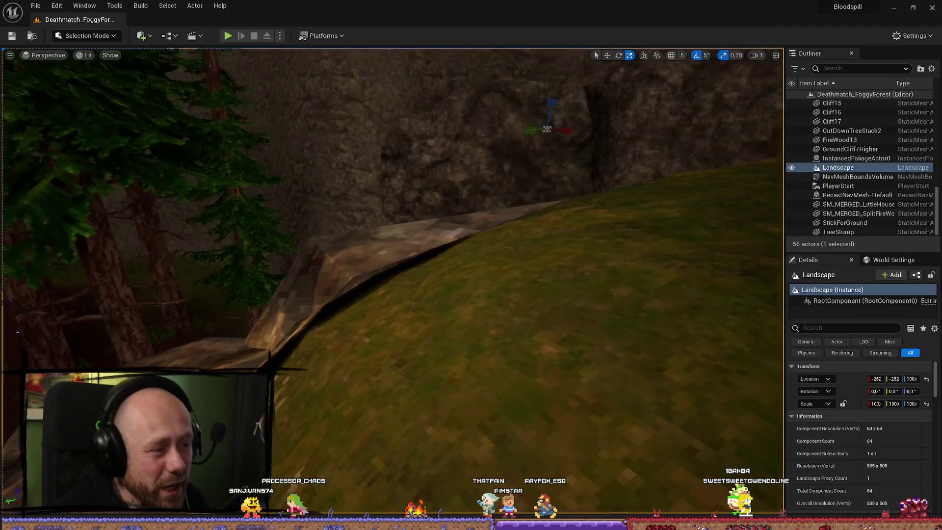
# Step: Switch to Landscape Mode's Sculpt tools, pick Flatten, and bring the rocky mound into view
pyautogui.press('Down')
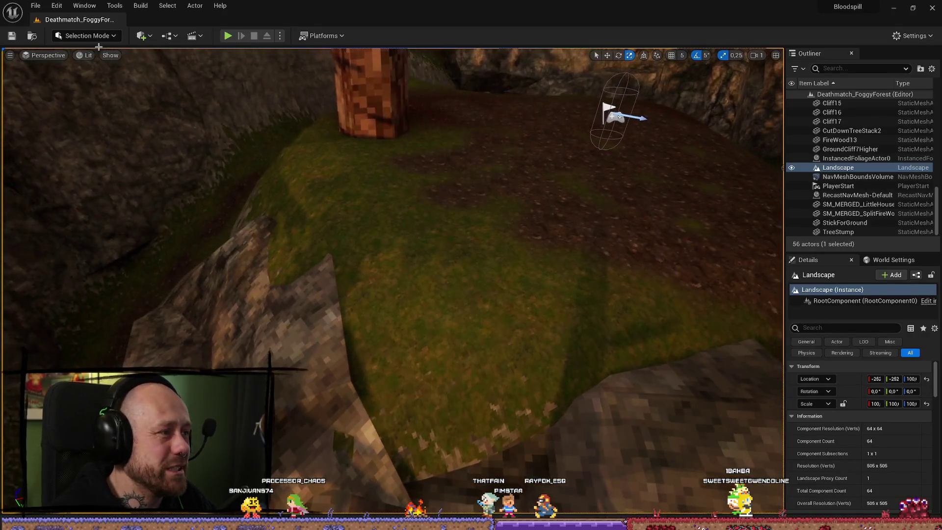
pyautogui.click(88, 36)
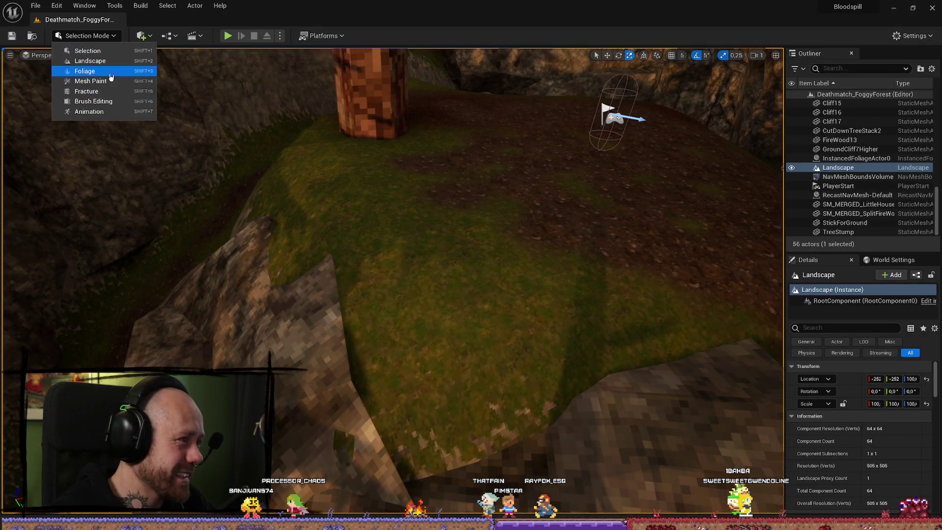
pyautogui.click(85, 60)
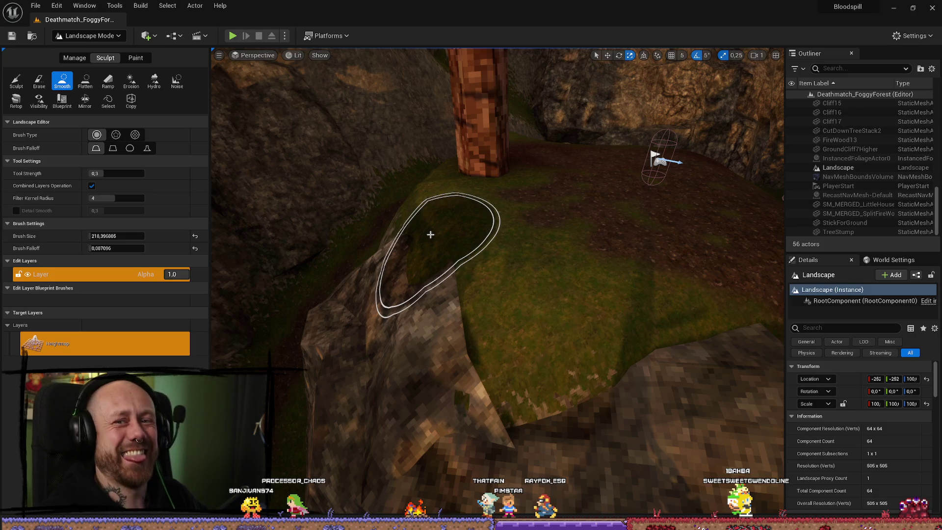
pyautogui.click(93, 76)
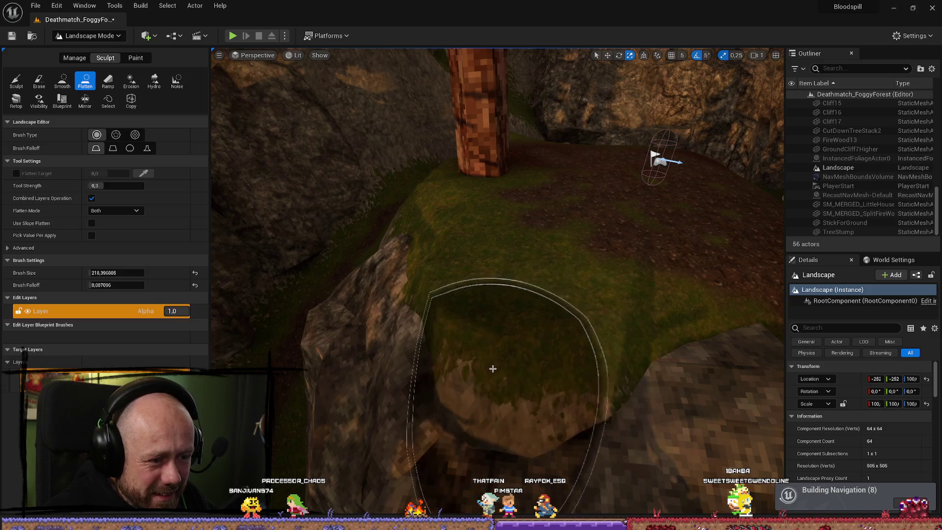
pyautogui.scroll(-3, 510, 383)
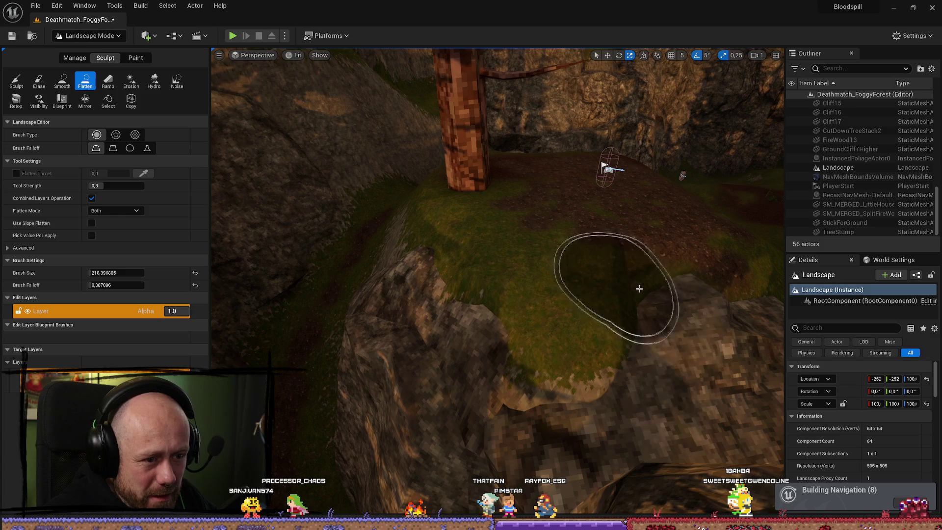
pyautogui.moveTo(638, 290); pyautogui.dragTo(726, 245)
pyautogui.moveTo(648, 244)
pyautogui.mouseDown()
pyautogui.moveTo(686, 265)
pyautogui.moveTo(707, 226)
pyautogui.moveTo(706, 265)
pyautogui.moveTo(716, 270)
pyautogui.moveTo(616, 217)
pyautogui.moveTo(664, 217)
pyautogui.moveTo(658, 292)
pyautogui.mouseUp()
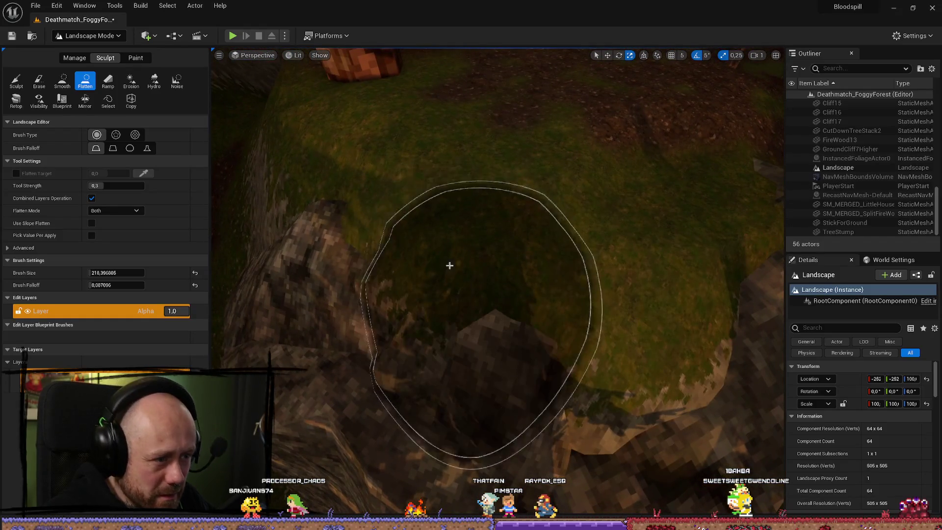
# Step: Smooth the mound's terrain, return to the Sculpt brush, and look toward the cliff and pines
pyautogui.click(16, 80)
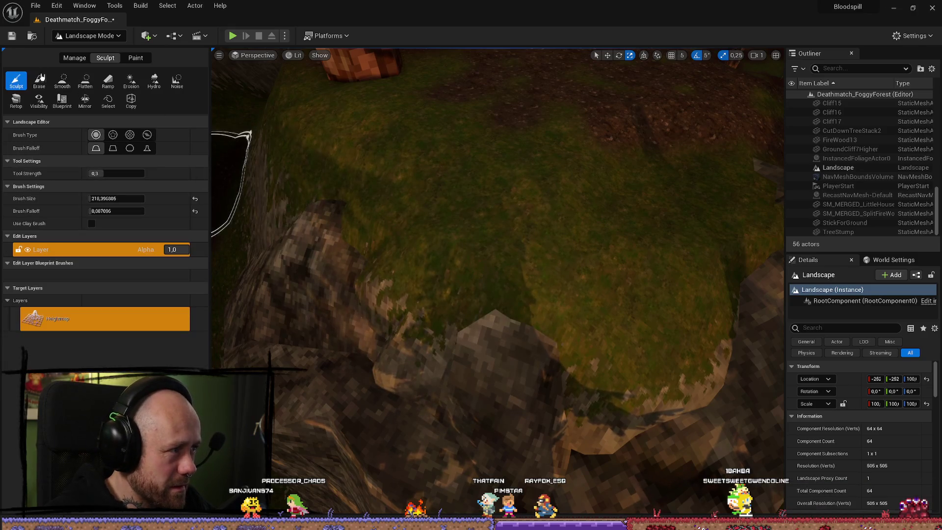
pyautogui.click(62, 81)
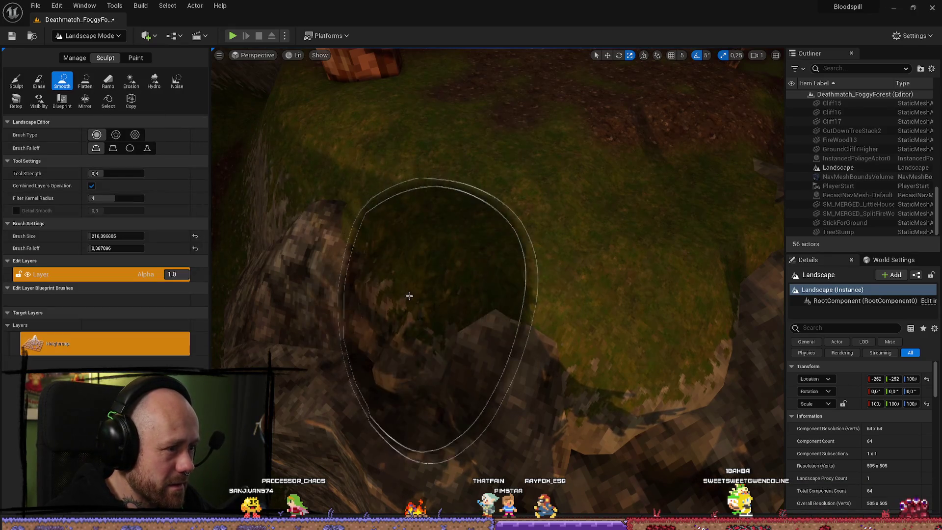
pyautogui.moveTo(401, 281)
pyautogui.mouseDown()
pyautogui.moveTo(380, 251)
pyautogui.moveTo(393, 271)
pyautogui.moveTo(403, 221)
pyautogui.mouseUp()
pyautogui.click(17, 80)
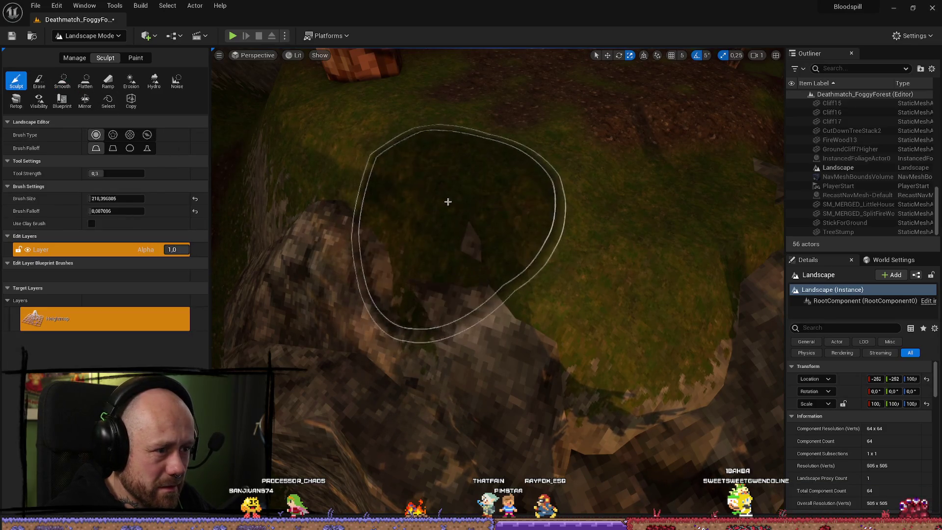
pyautogui.moveTo(491, 233)
pyautogui.mouseDown()
pyautogui.moveTo(498, 164)
pyautogui.moveTo(666, 279)
pyautogui.moveTo(488, 242)
pyautogui.mouseUp()
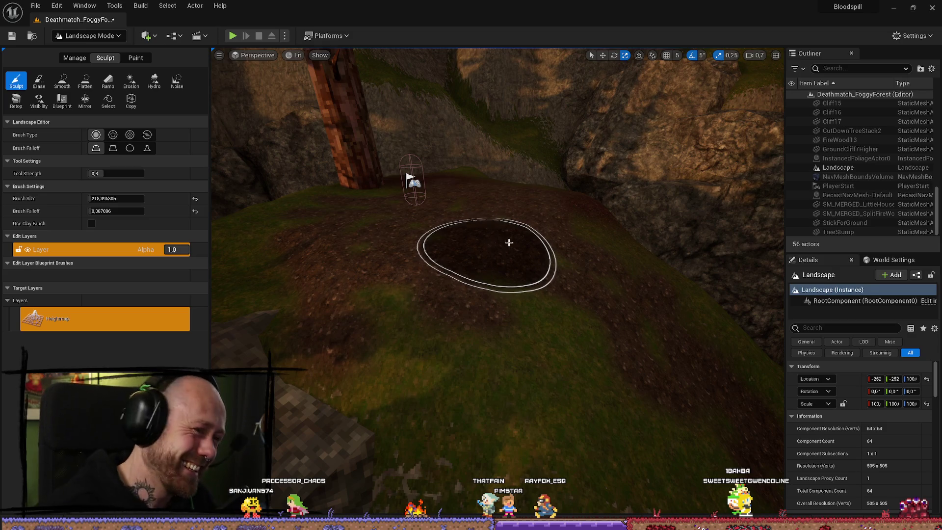
pyautogui.scroll(2, 498, 282)
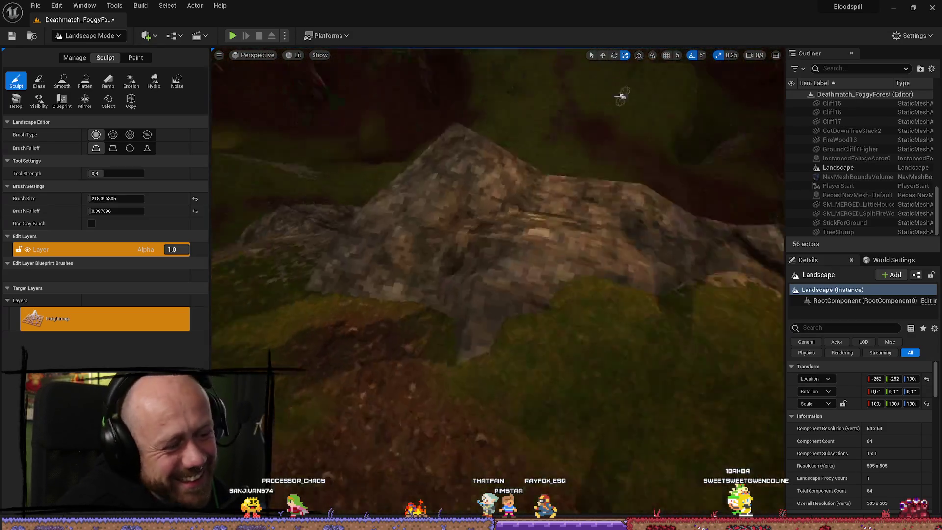
pyautogui.moveTo(621, 96)
pyautogui.mouseDown()
pyautogui.moveTo(355, 346)
pyautogui.moveTo(295, 297)
pyautogui.mouseUp()
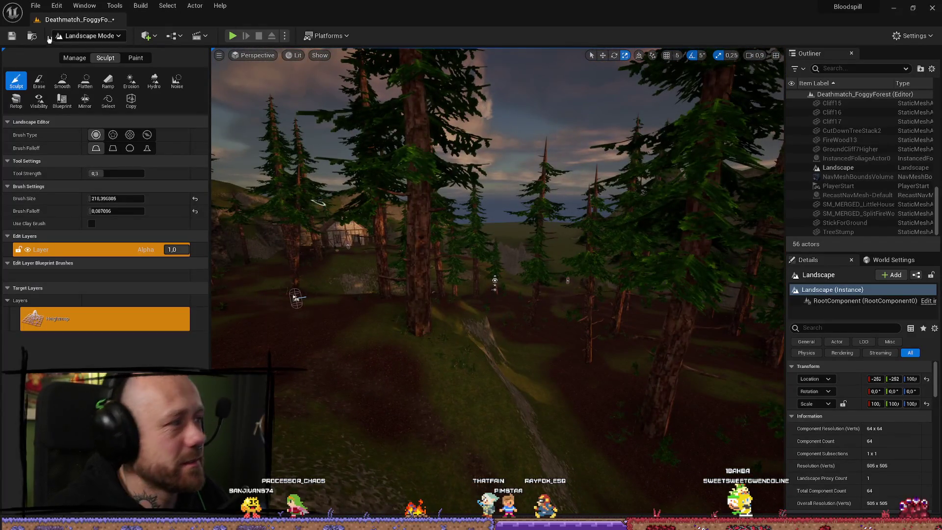
# Step: Save the current foggy-forest level with File > Save Current Level
pyautogui.click(44, 5)
pyautogui.click(64, 128)
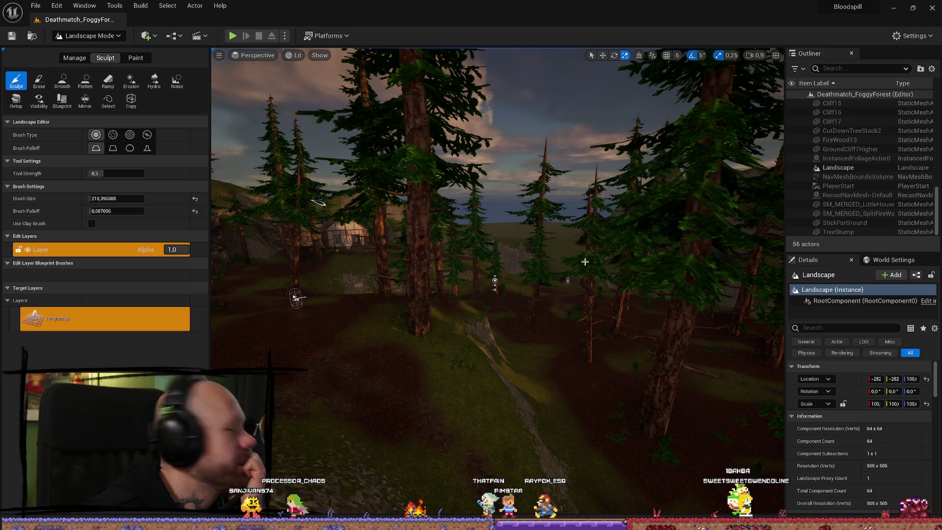
pyautogui.scroll(-5, 564, 246)
pyautogui.scroll(5, 563, 236)
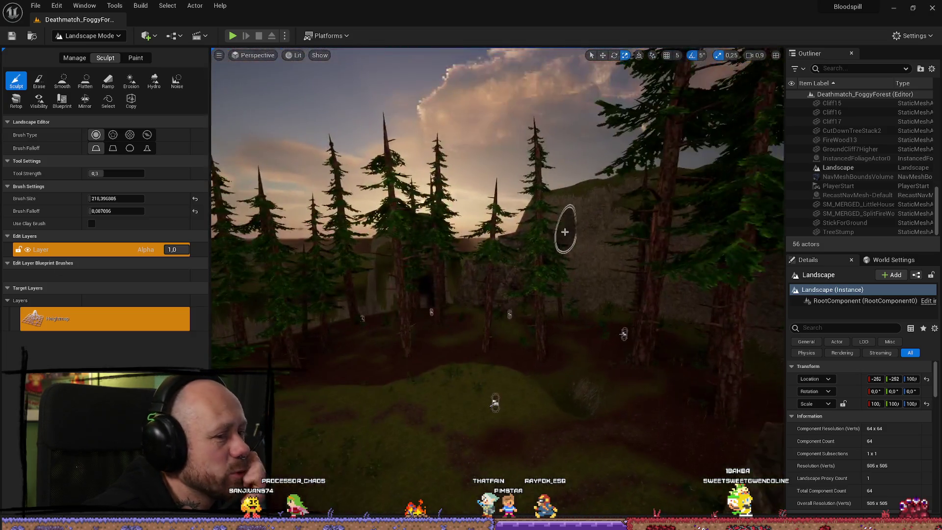
# Step: Close the File menu and switch over to Blender
pyautogui.click(35, 5)
pyautogui.click(90, 129)
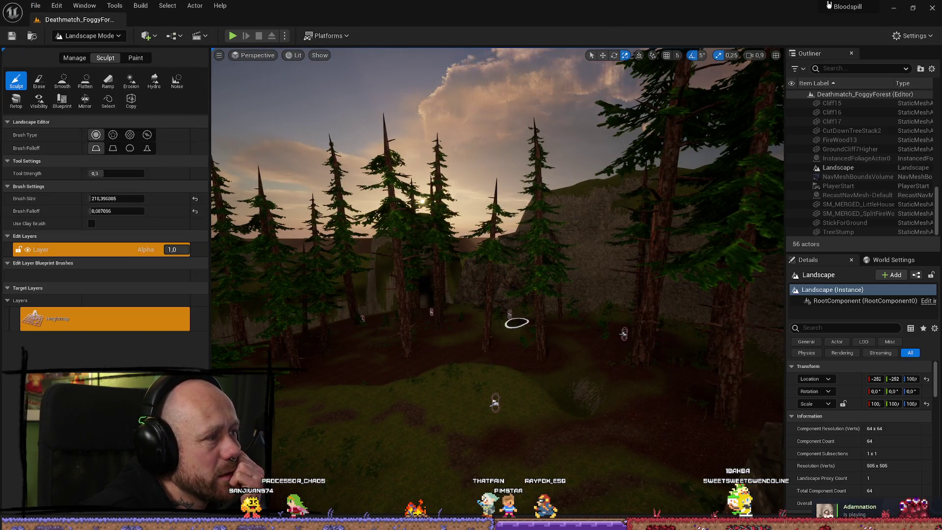
pyautogui.hotkey('alt', 'Tab')
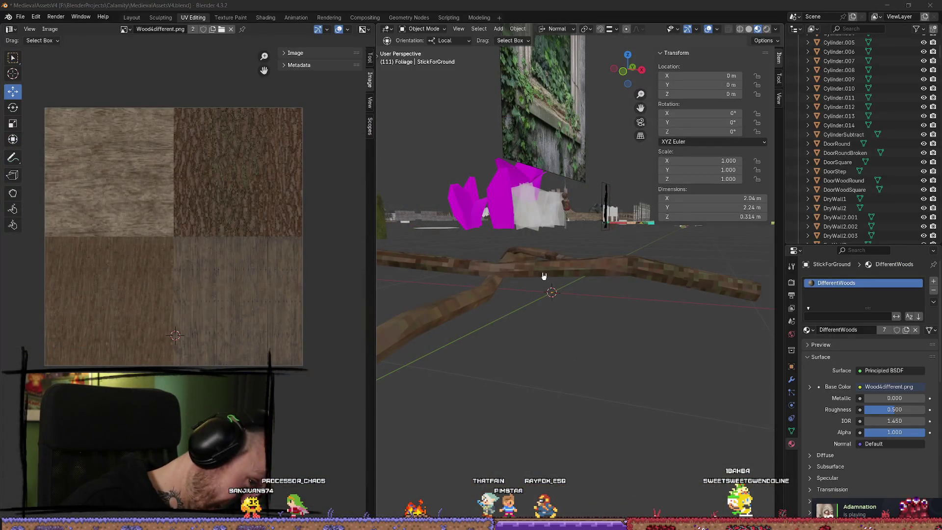
# Step: Select the StickForGround branch, save the MedievalAssetsV4 Blender file, and minimize Blender
pyautogui.click(544, 275)
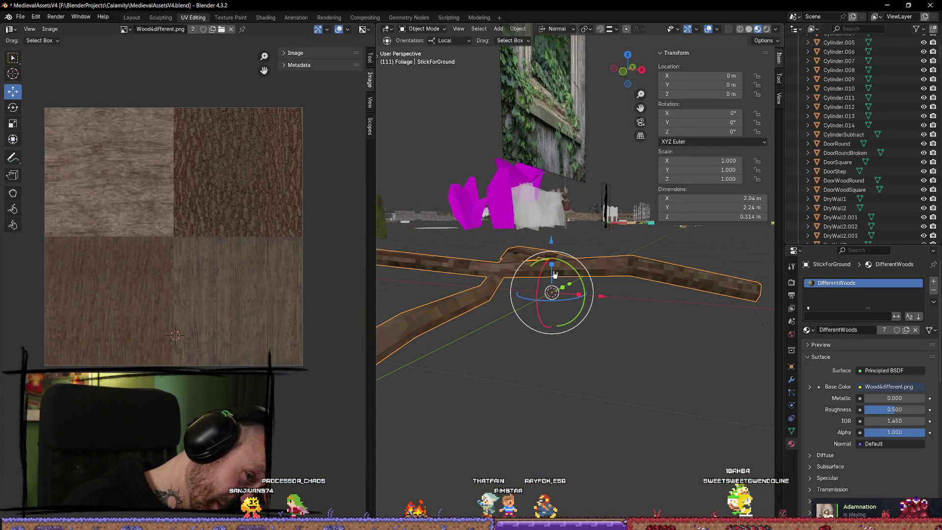
pyautogui.click(19, 17)
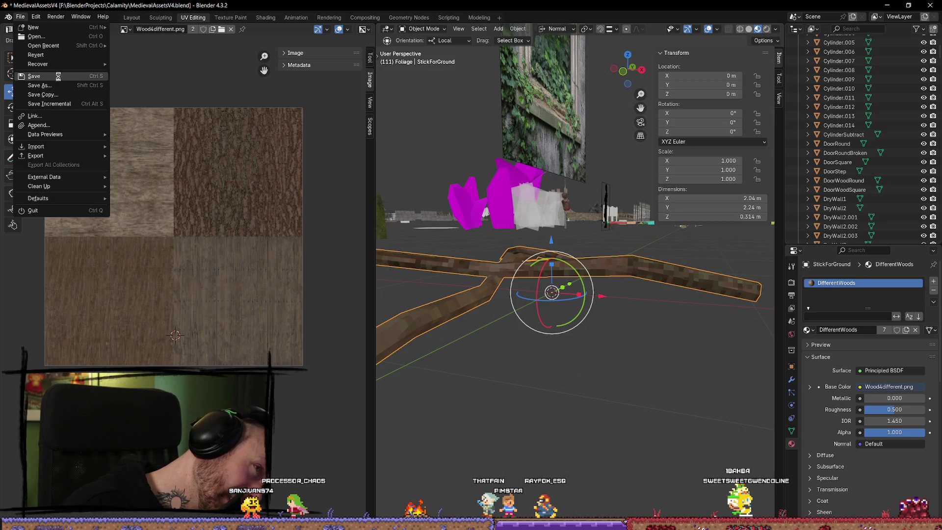
pyautogui.click(42, 77)
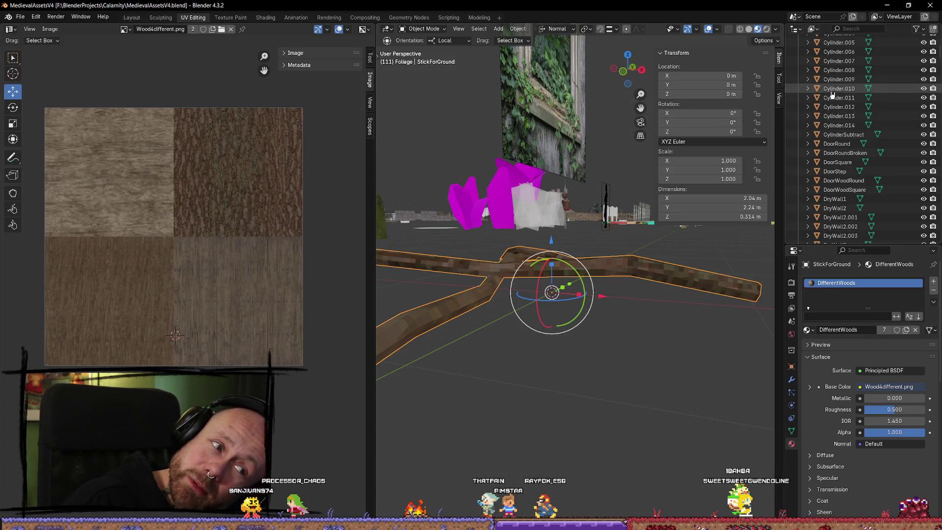
pyautogui.click(890, 6)
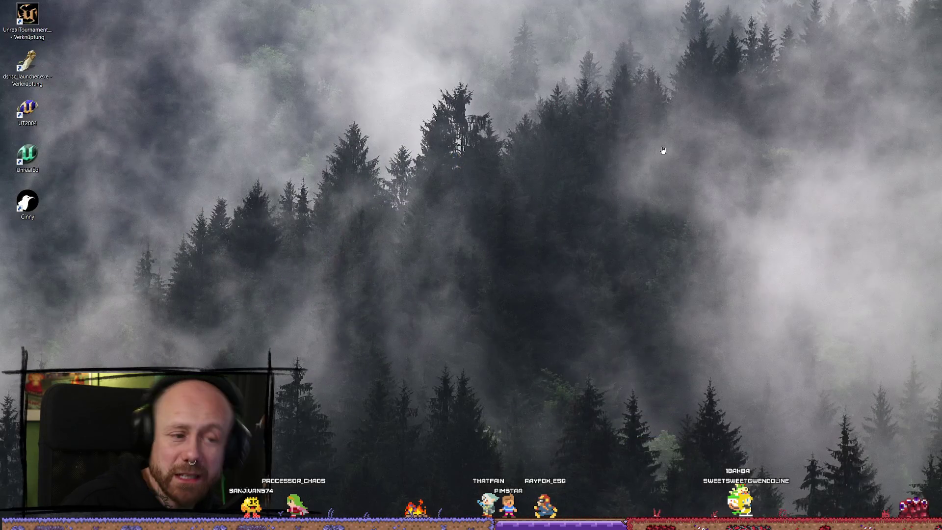
# Step: Browse the Reddit stick thread, Bullets in the Bayou article and forest YouTube video, then minimize Opera
pyautogui.hotkey('alt', 'Tab')
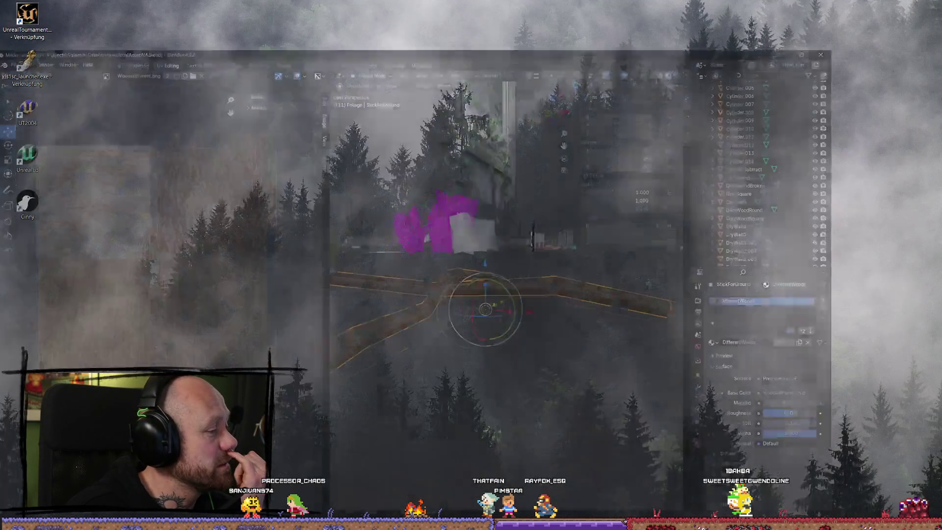
pyautogui.hotkey('alt', 'Tab')
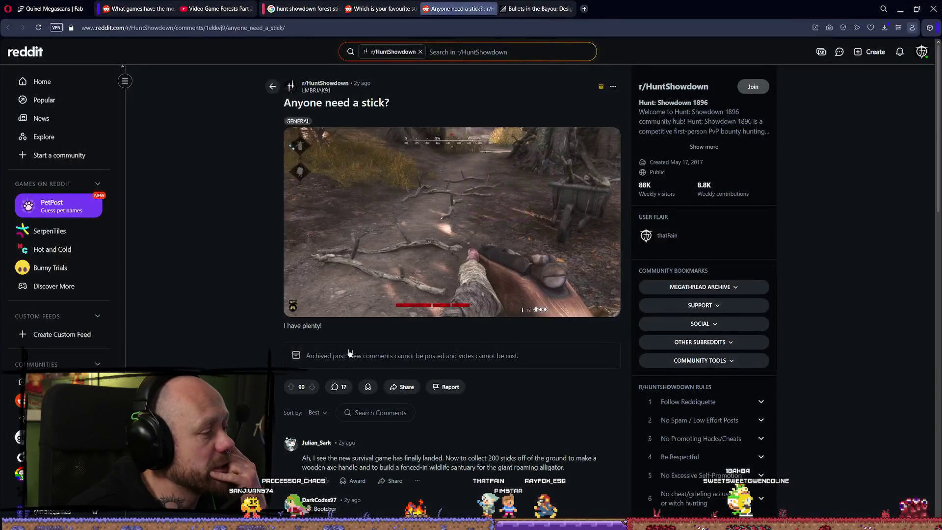
pyautogui.click(380, 8)
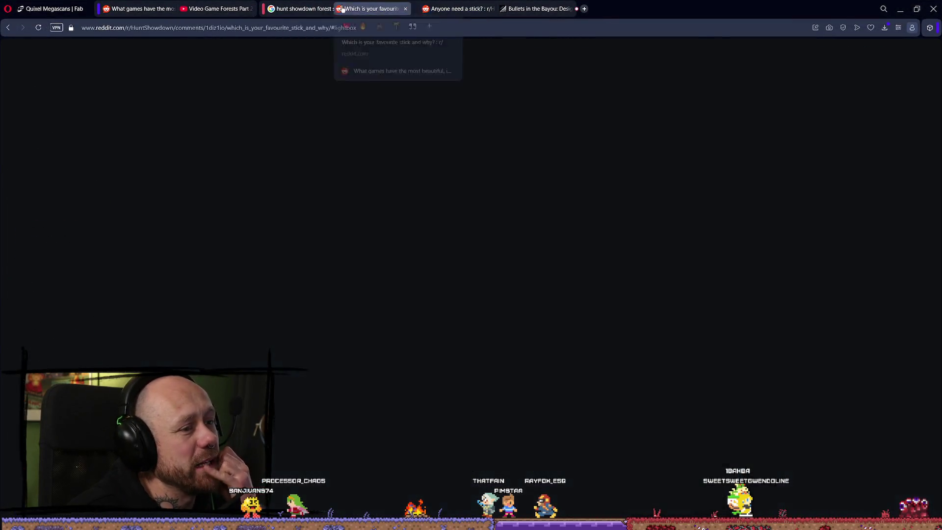
pyautogui.click(505, 10)
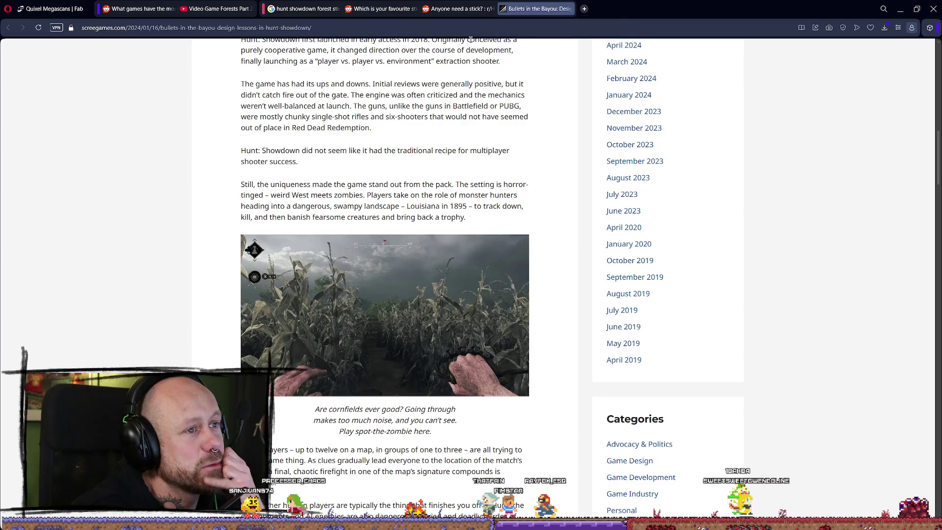
pyautogui.scroll(-10, 469, 107)
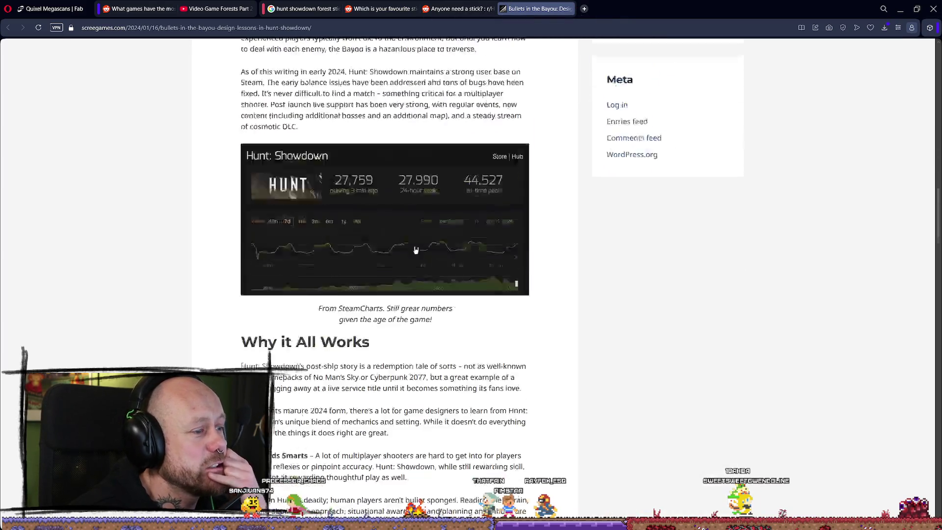
pyautogui.scroll(3, 470, 107)
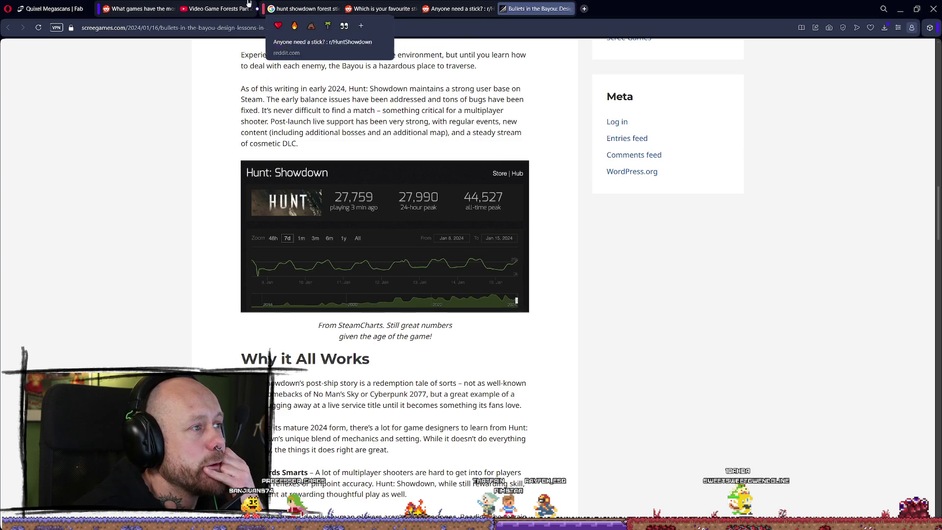
pyautogui.click(219, 9)
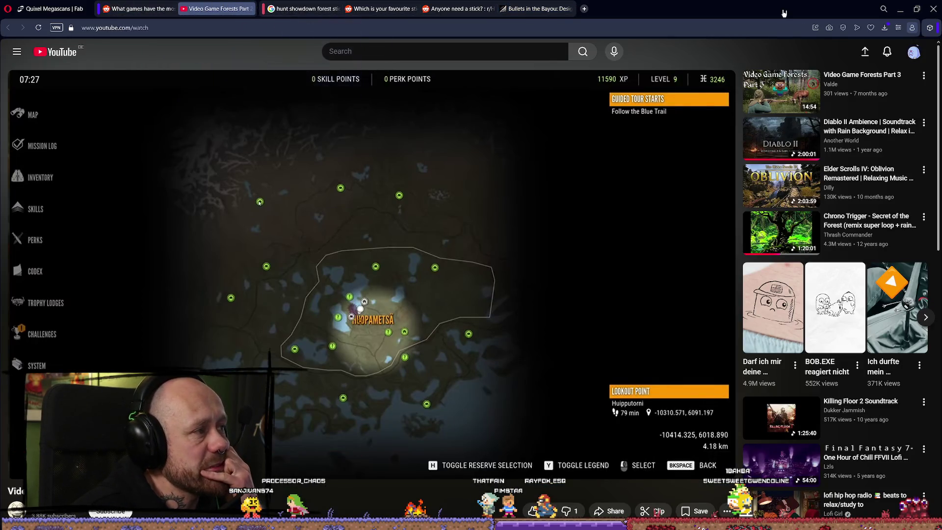
pyautogui.click(900, 9)
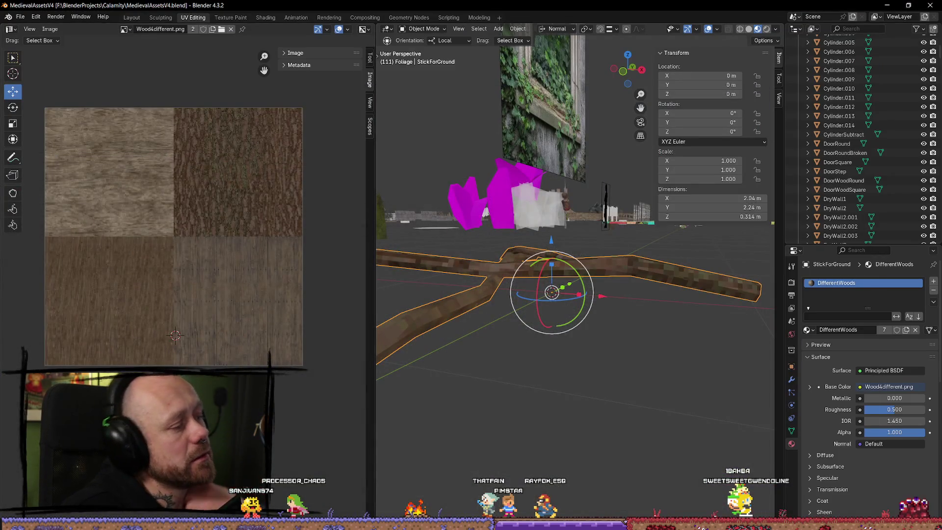
# Step: Return Unreal to Selection mode and fly down to the forked branch on the forest floor
pyautogui.hotkey('alt', 'Tab')
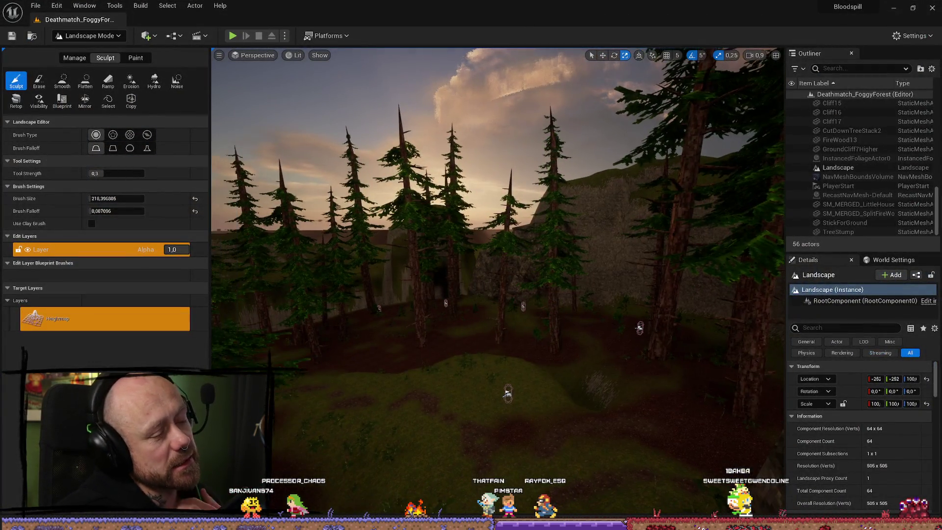
pyautogui.click(88, 35)
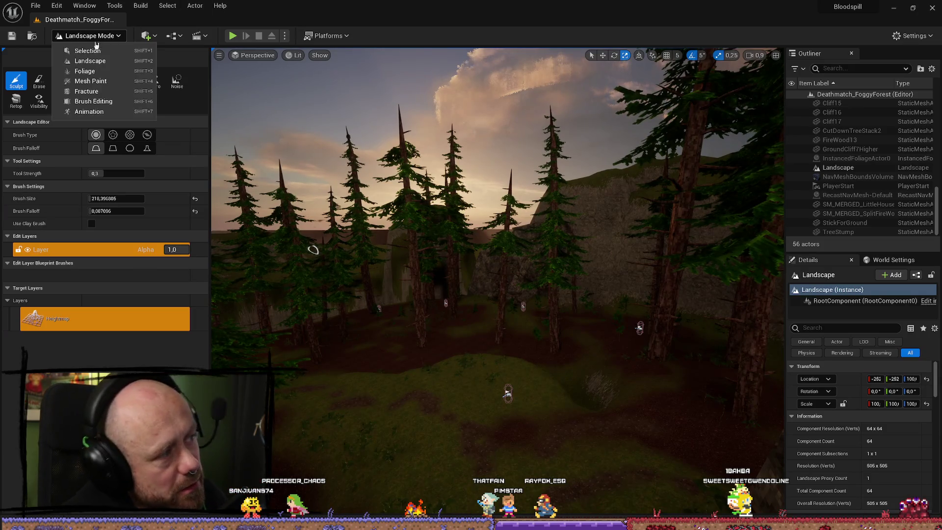
pyautogui.click(79, 44)
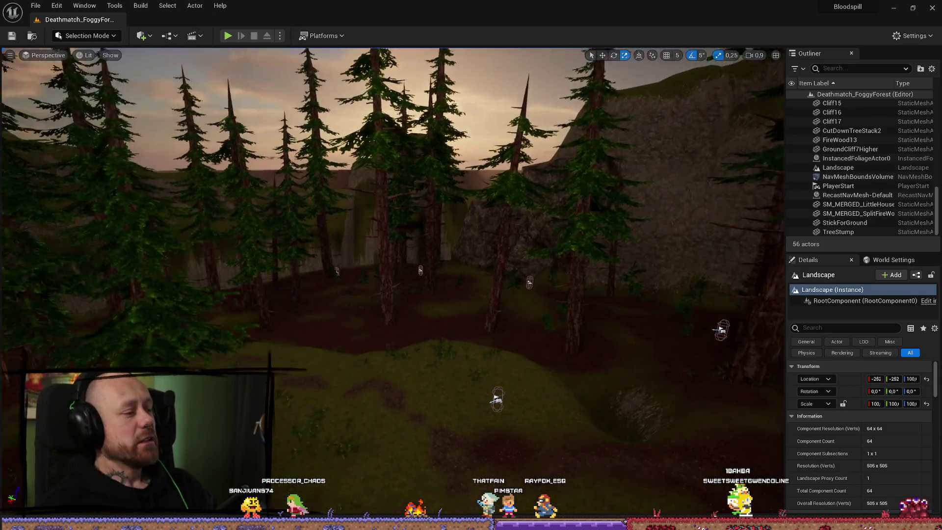
pyautogui.moveTo(527, 388); pyautogui.dragTo(542, 412)
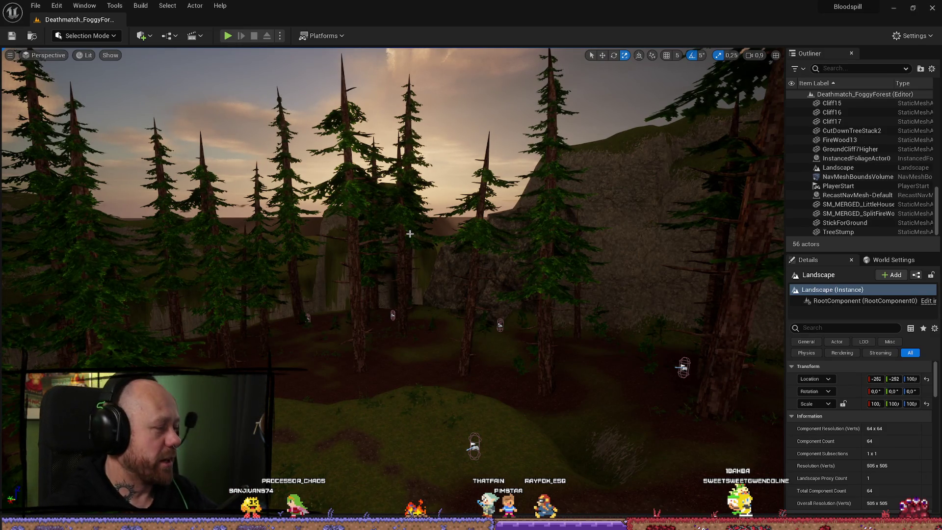
pyautogui.moveTo(396, 321)
pyautogui.mouseDown()
pyautogui.moveTo(396, 373)
pyautogui.moveTo(397, 314)
pyautogui.moveTo(383, 314)
pyautogui.moveTo(383, 373)
pyautogui.moveTo(322, 330)
pyautogui.mouseUp()
pyautogui.scroll(-1, 396, 373)
pyautogui.scroll(4, 396, 329)
pyautogui.click(302, 294)
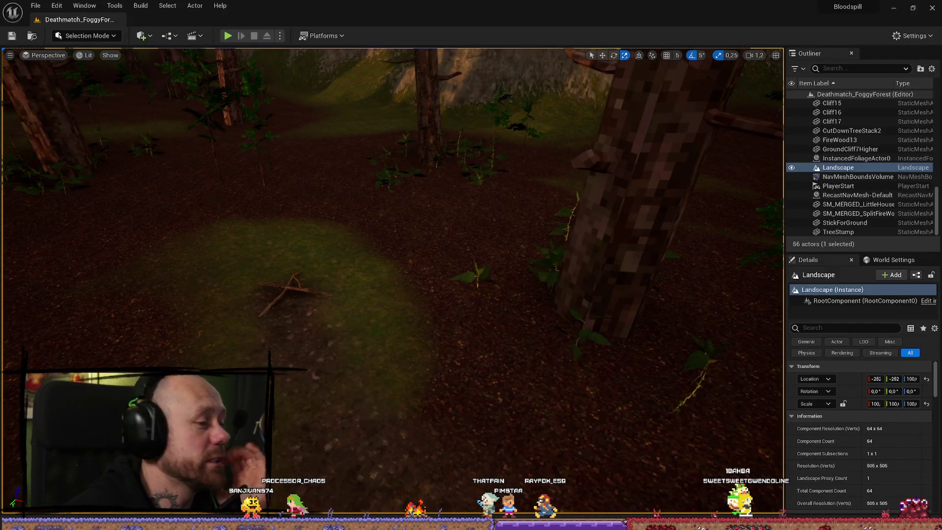
# Step: Open the StickForGround mesh in the Static Mesh Editor and set Element 0 to Wood4Different
pyautogui.click(295, 294)
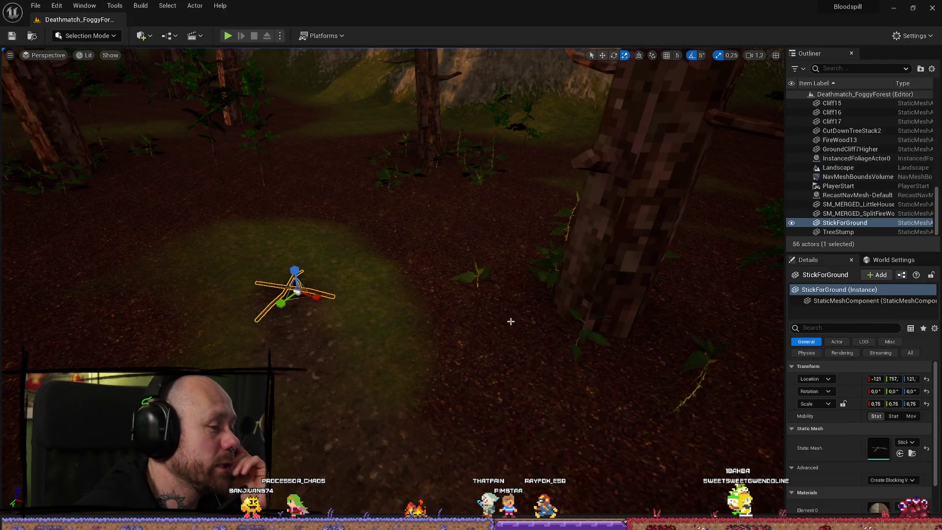
pyautogui.click(912, 453)
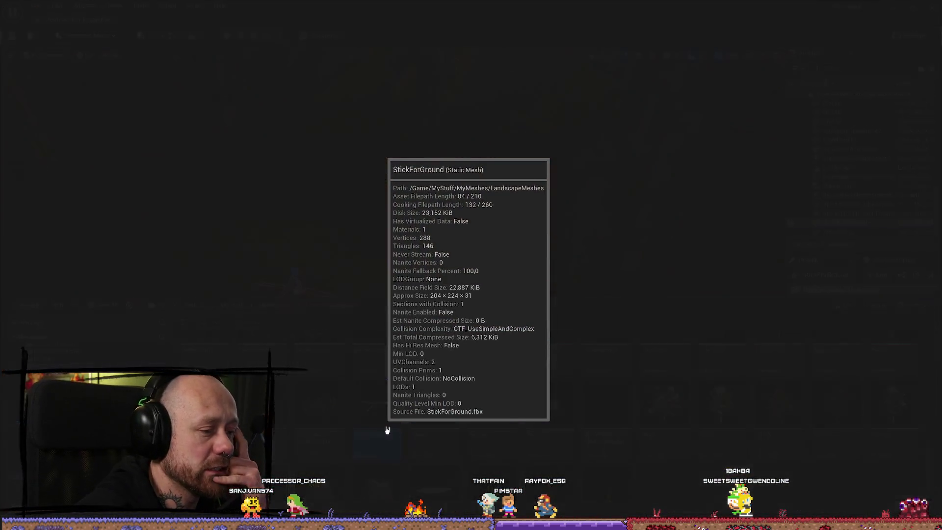
pyautogui.doubleClick(387, 430)
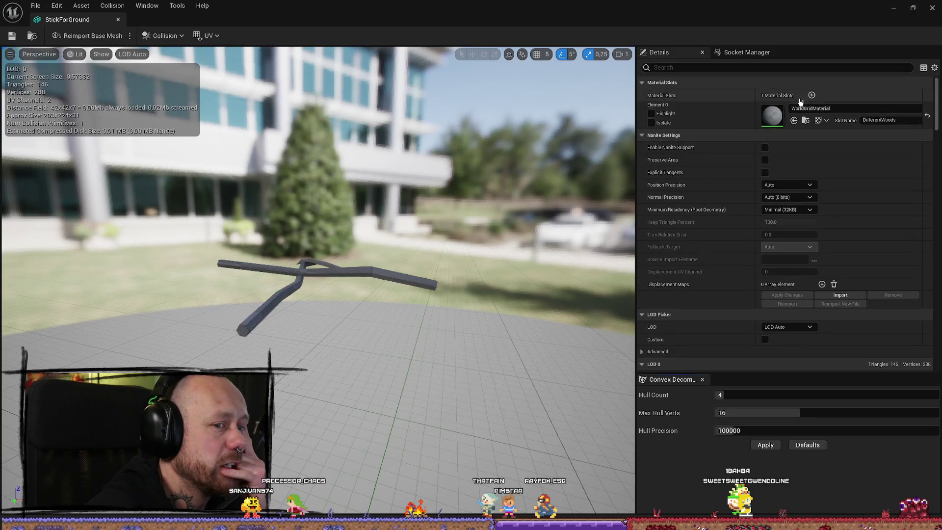
pyautogui.click(826, 112)
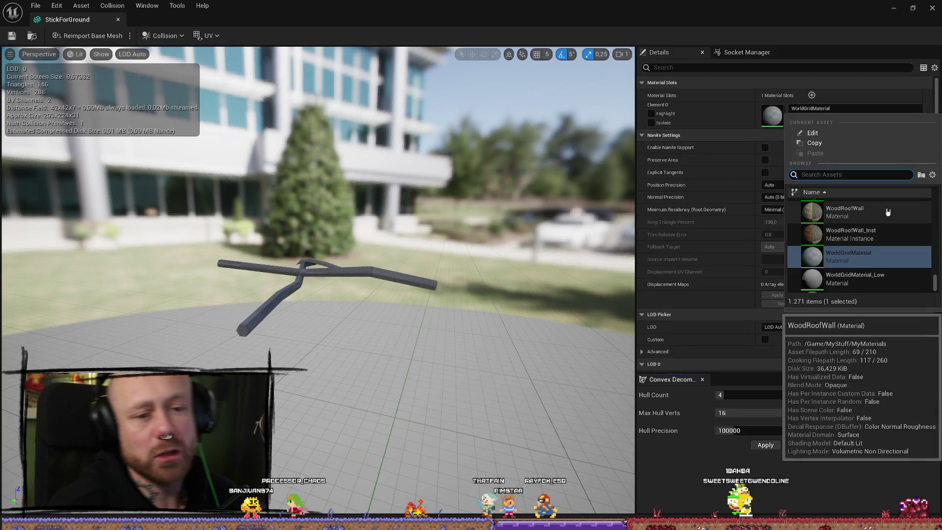
pyautogui.scroll(-2, 888, 215)
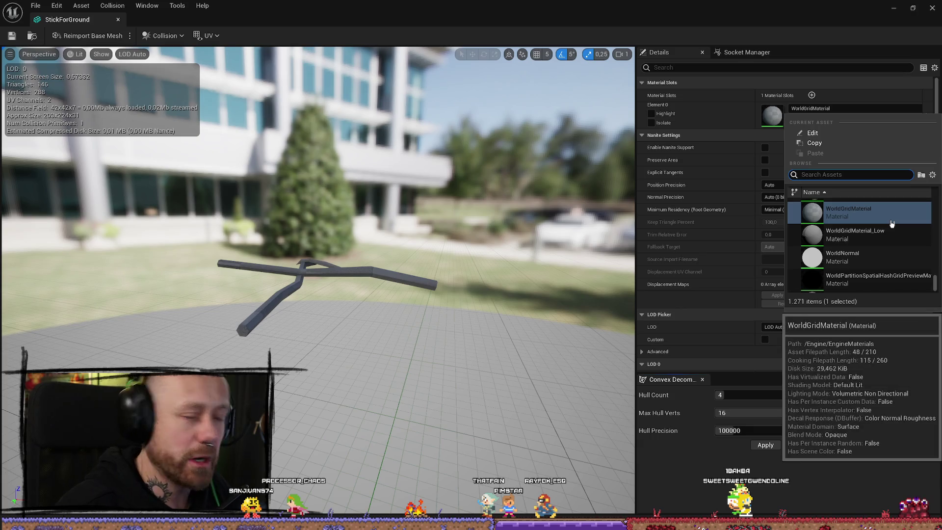
pyautogui.moveTo(373, 7)
pyautogui.mouseDown()
pyautogui.moveTo(417, 30)
pyautogui.moveTo(314, 61)
pyautogui.mouseUp()
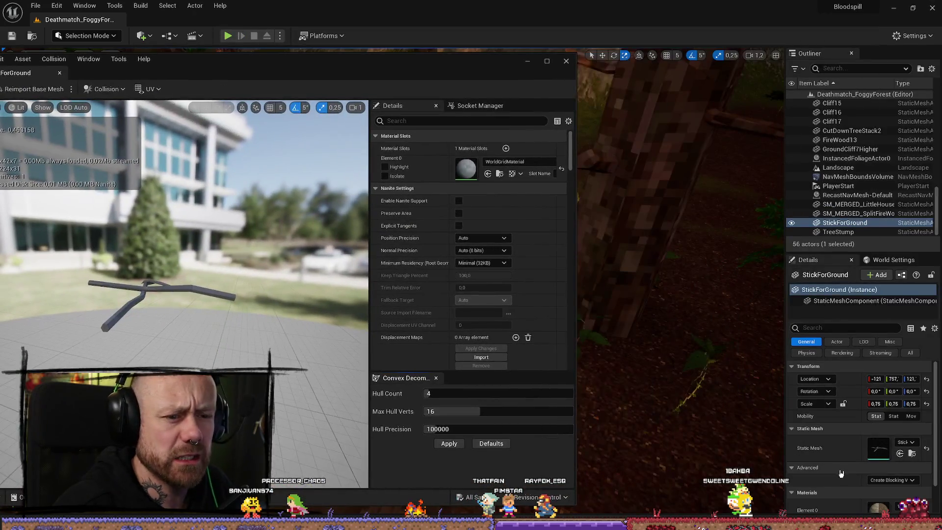
pyautogui.scroll(-2, 891, 513)
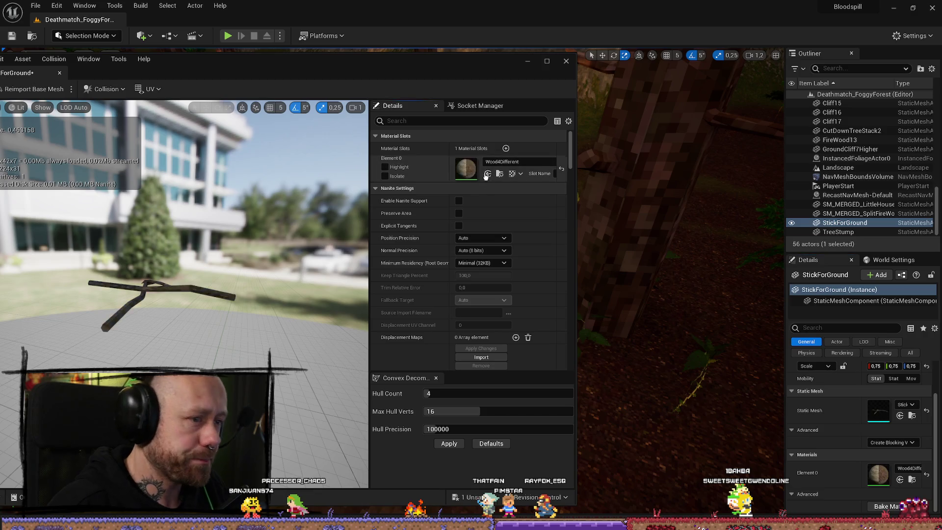
pyautogui.click(488, 174)
# Step: Inspect the wood-textured branch full-screen, save the StickForGround mesh, and return to the level
pyautogui.moveTo(255, 212); pyautogui.dragTo(244, 227)
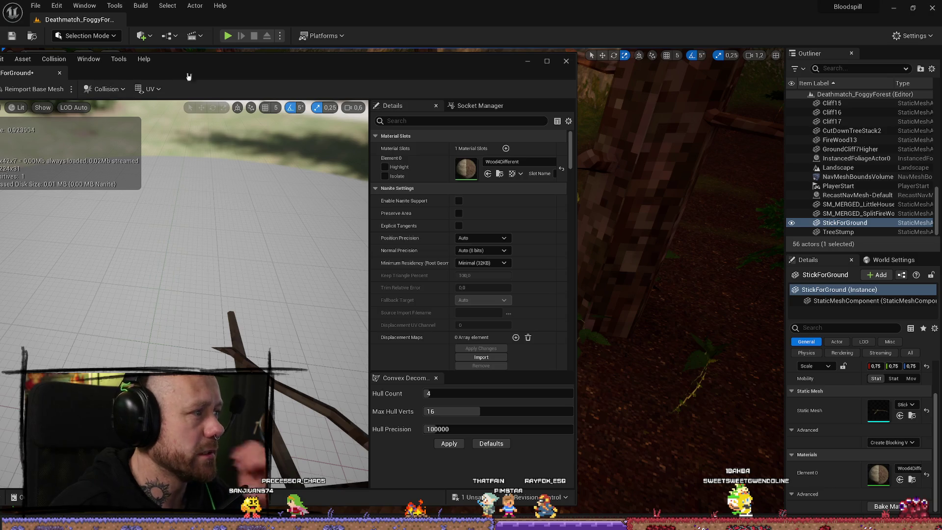
pyautogui.moveTo(188, 77); pyautogui.dragTo(499, 76)
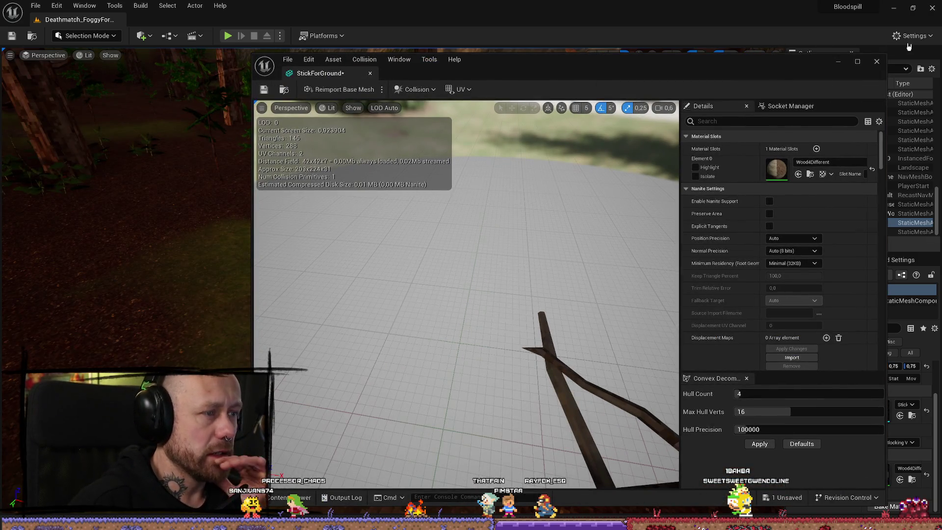
pyautogui.click(857, 61)
pyautogui.moveTo(403, 200)
pyautogui.mouseDown()
pyautogui.moveTo(403, 224)
pyautogui.moveTo(463, 223)
pyautogui.moveTo(401, 233)
pyautogui.moveTo(408, 220)
pyautogui.mouseUp()
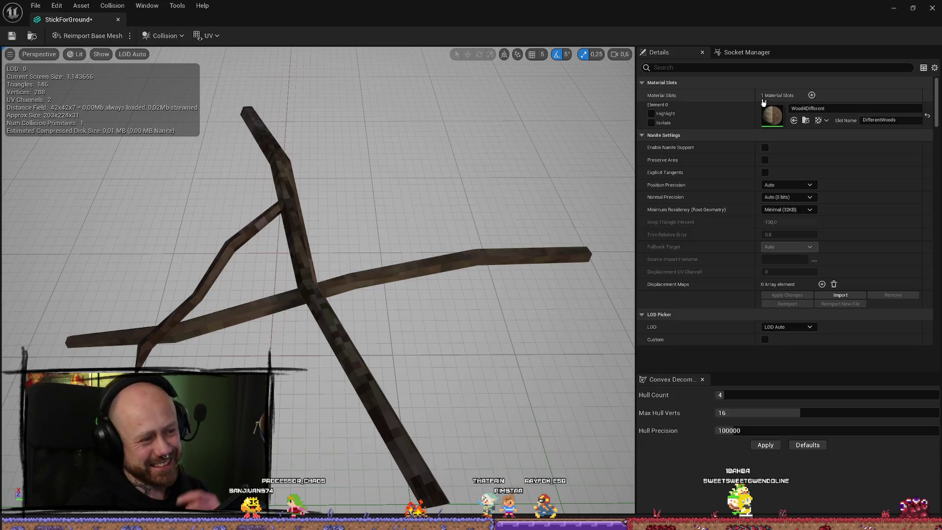
pyautogui.click(41, 6)
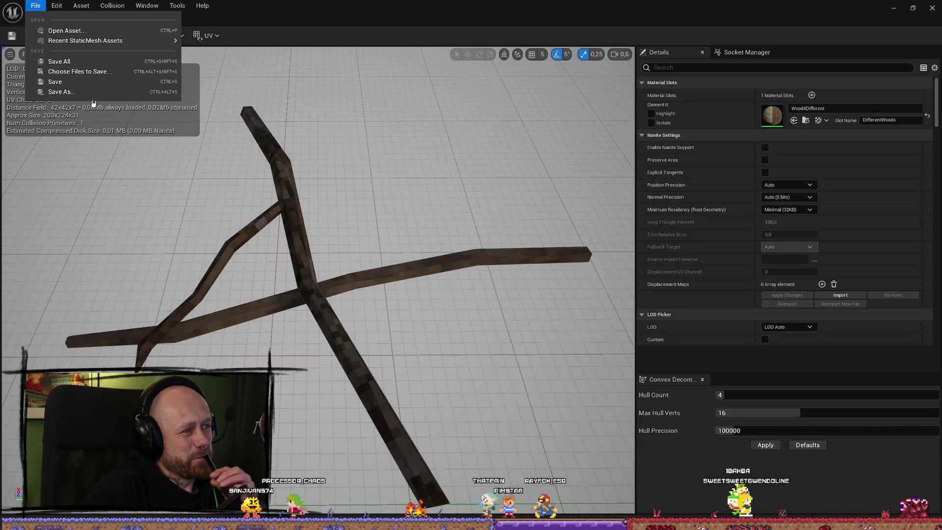
pyautogui.click(93, 63)
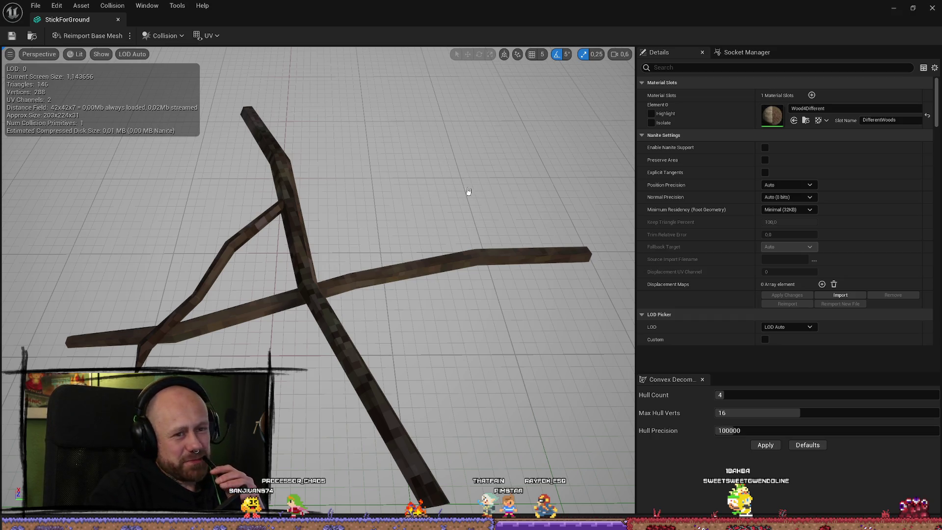
pyautogui.moveTo(466, 192); pyautogui.dragTo(483, 184)
pyautogui.moveTo(490, 140); pyautogui.dragTo(510, 142)
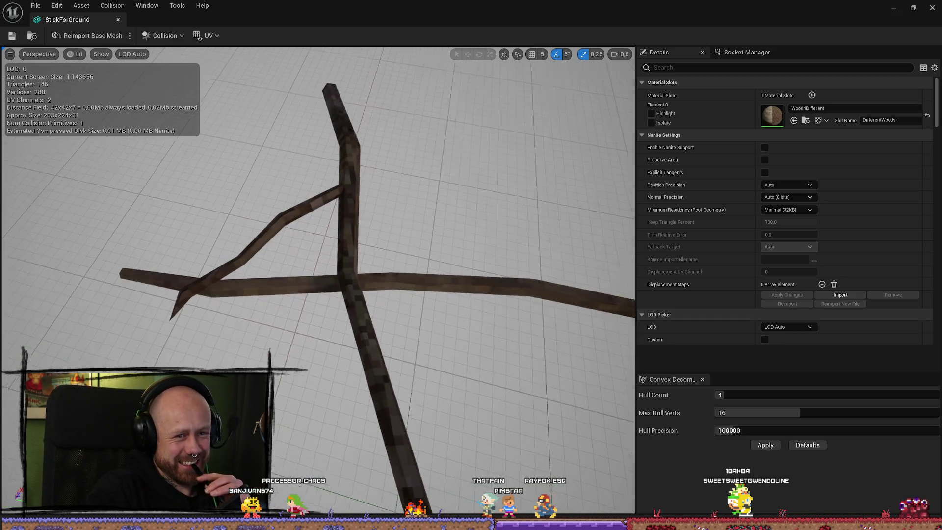
pyautogui.click(894, 8)
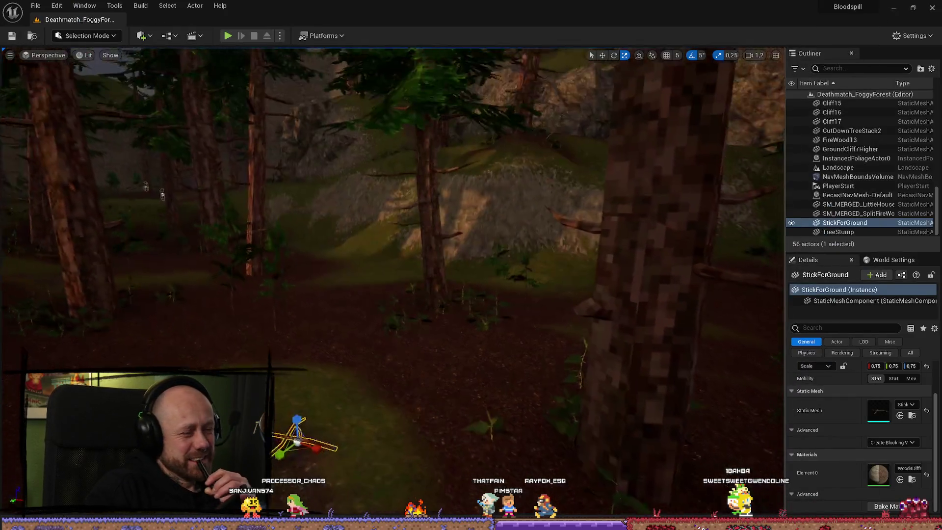
pyautogui.moveTo(318, 119); pyautogui.dragTo(318, 118)
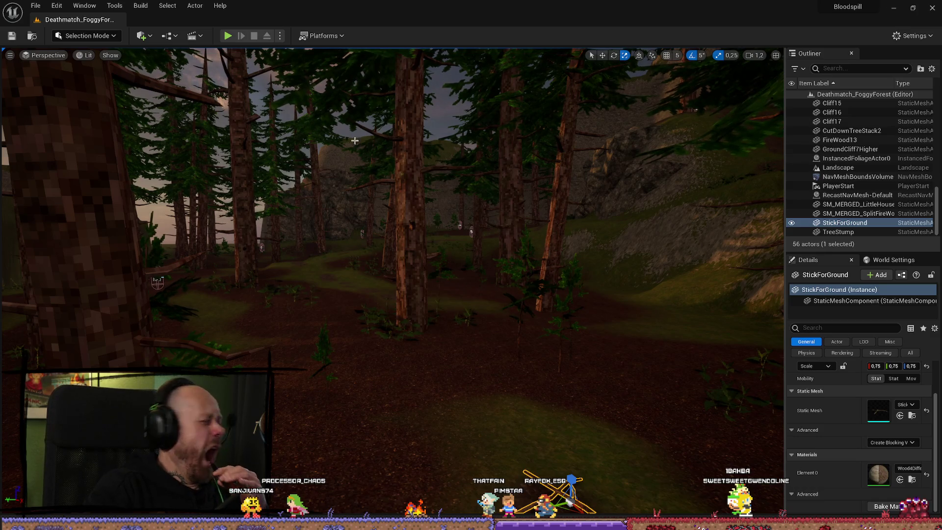
# Step: Play the foggy-forest level, deploy into the match, and bring the running game to front
pyautogui.click(228, 35)
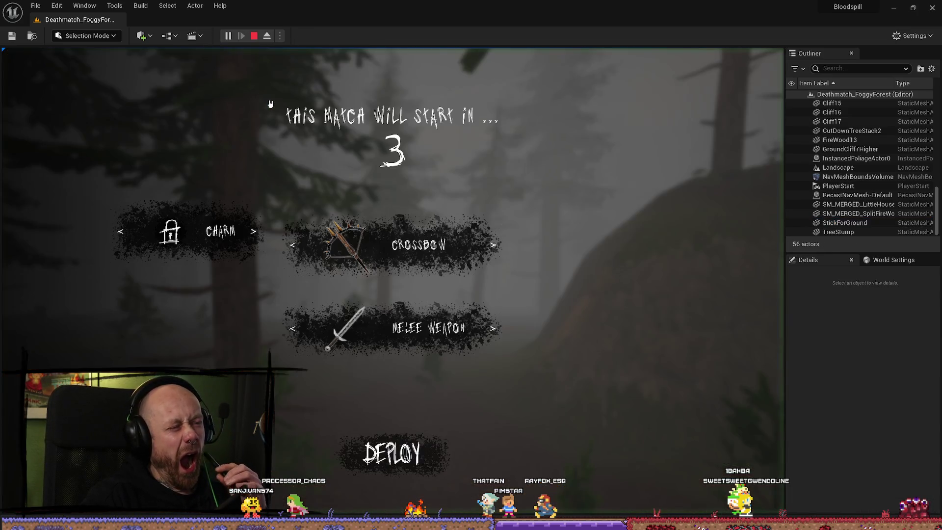
pyautogui.click(485, 411)
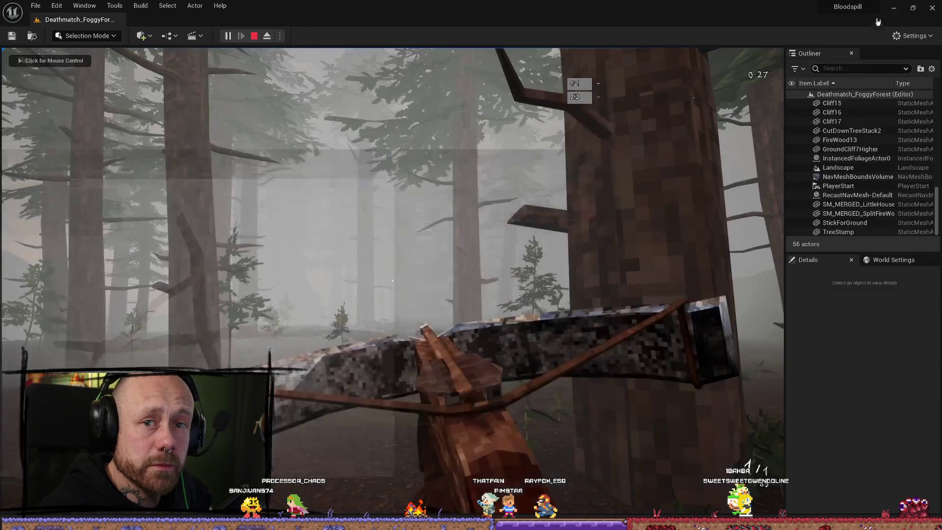
pyautogui.click(893, 8)
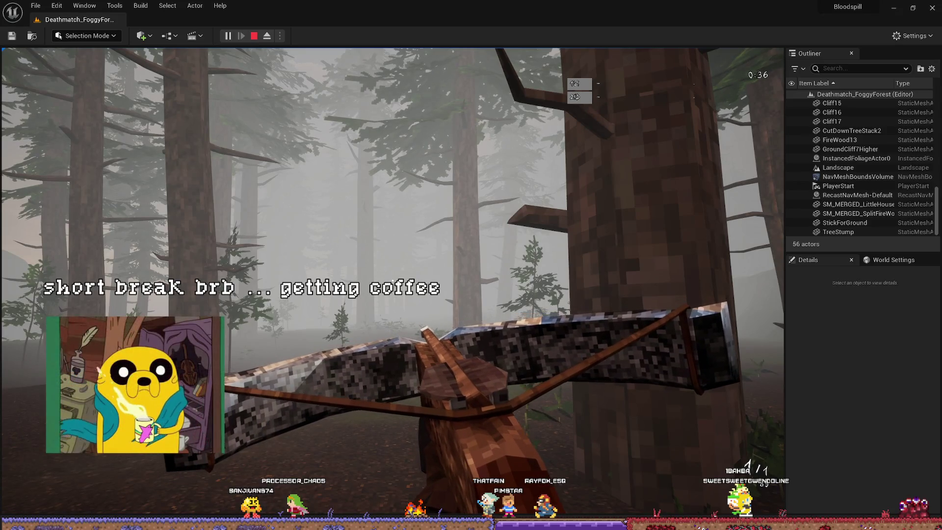
pyautogui.click(471, 265)
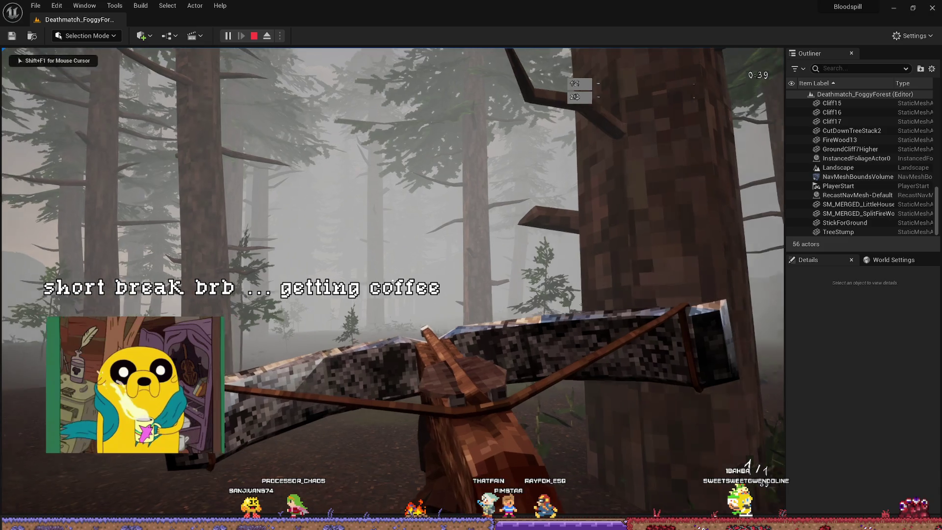
pyautogui.press('a')
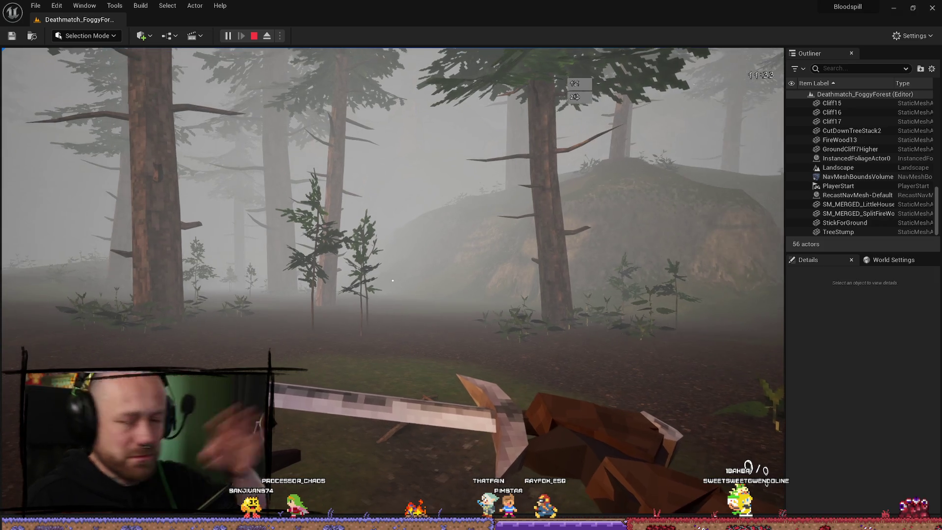
# Step: Walk up to a tree in the running game and swing the axe twice
pyautogui.hotkey('shift', 'F1')
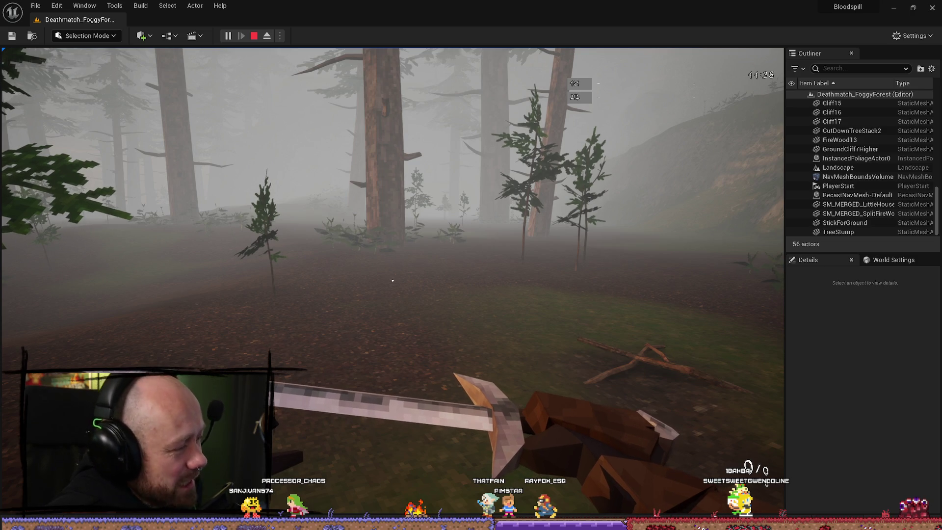
pyautogui.click(514, 357)
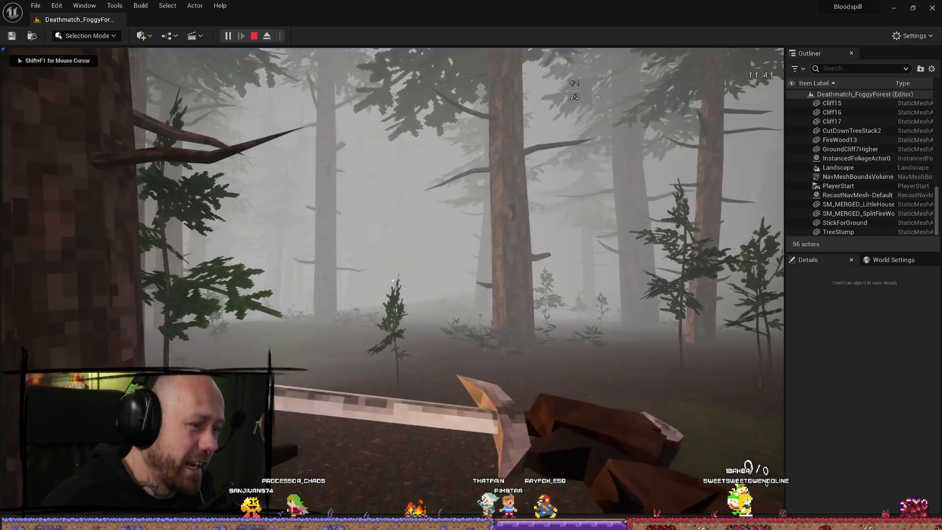
pyautogui.press('w')
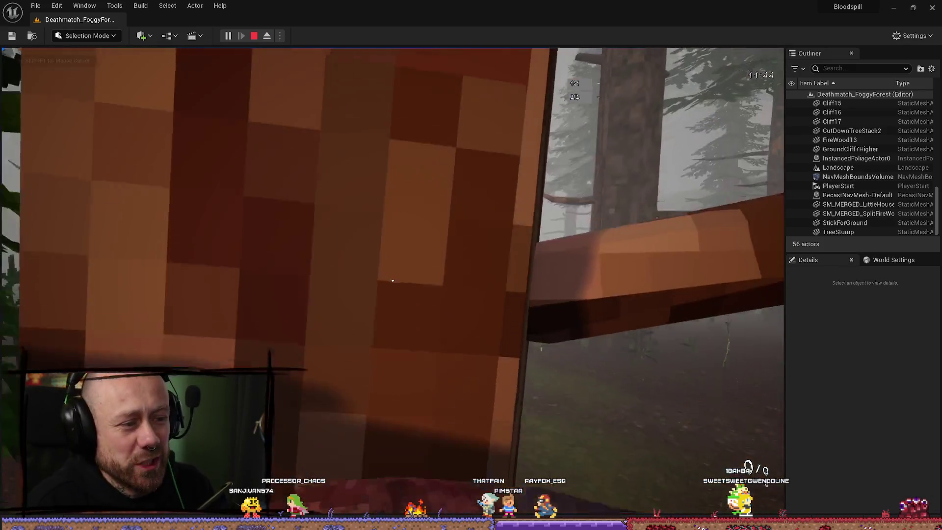
pyautogui.click(393, 281)
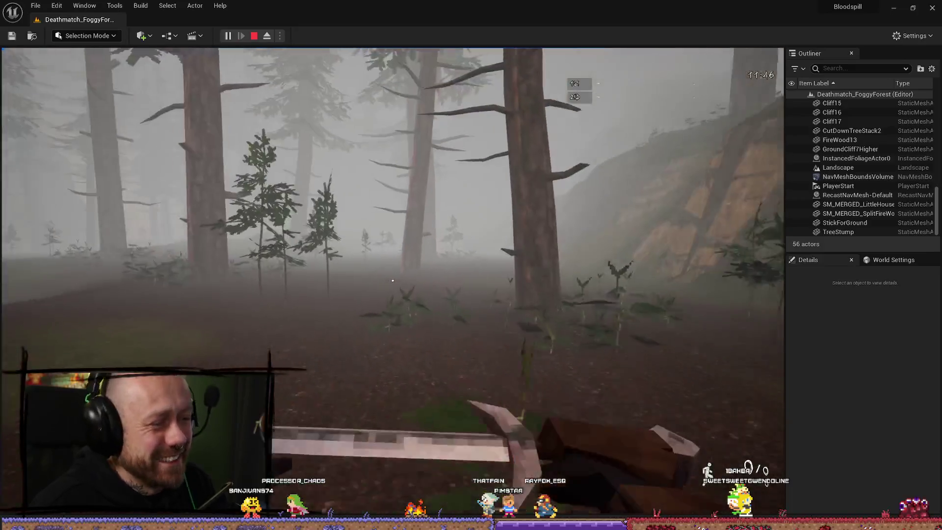
pyautogui.click(393, 280)
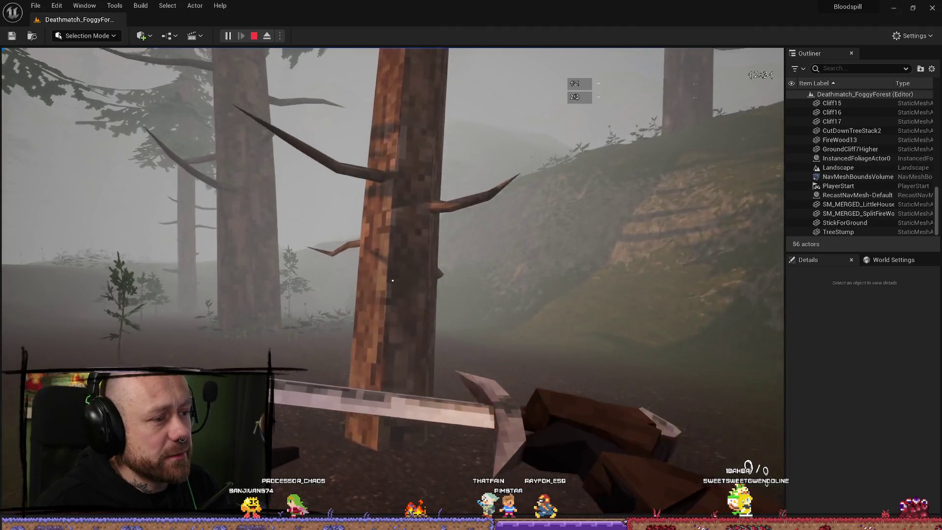
# Step: Release the mouse with Shift+F1, stop the play session, and look down at the ground path
pyautogui.hotkey('shift', 'F1')
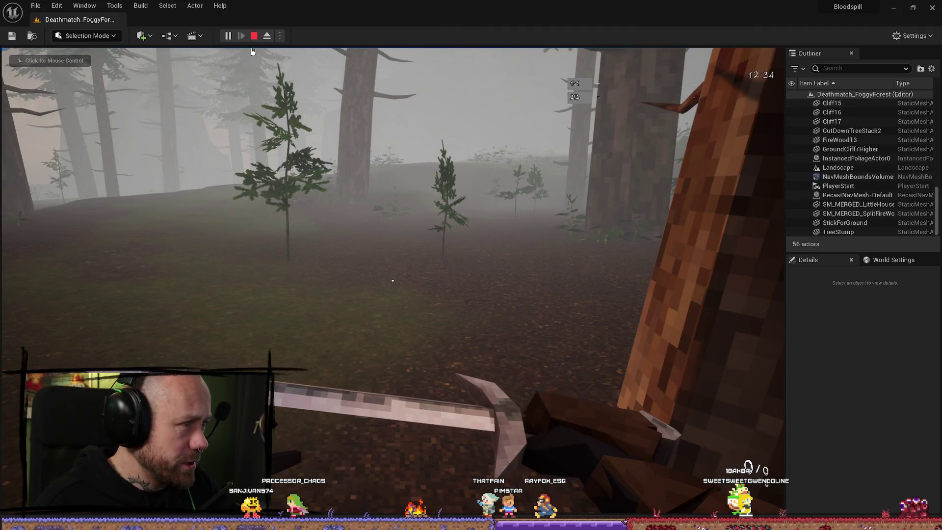
pyautogui.press('Escape')
pyautogui.click(502, 225)
pyautogui.moveTo(502, 225); pyautogui.dragTo(468, 224)
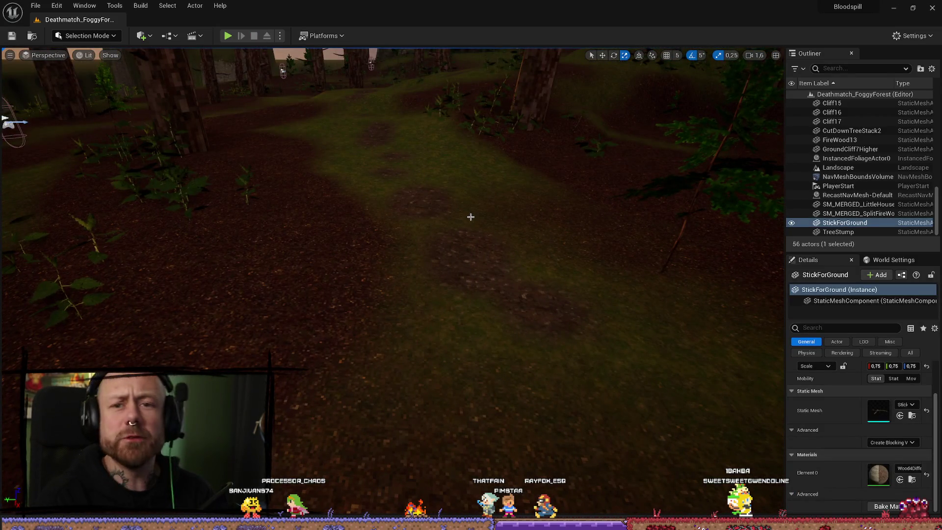